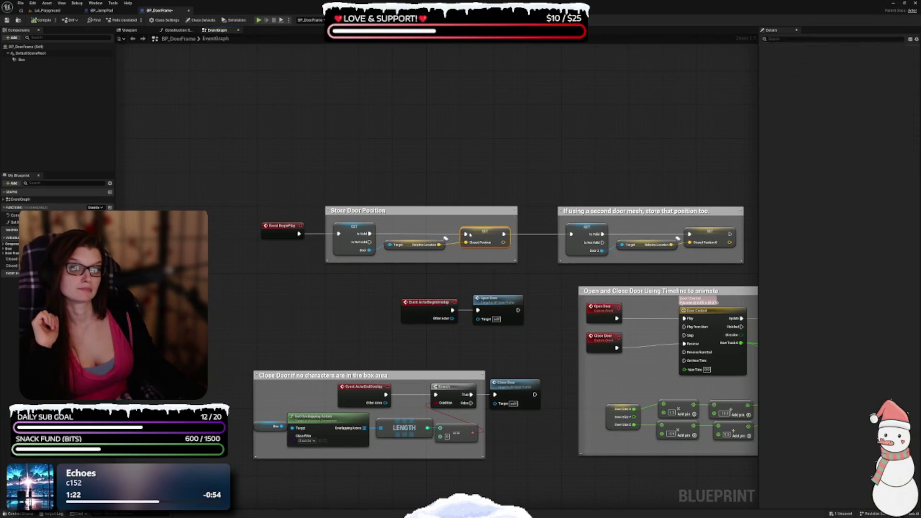
Shift the SET Closed Position node and the second door mesh comment left to tidy the upper graph
drag(469, 234, 461, 235)
click(532, 215)
drag(623, 211, 583, 211)
click(545, 276)
mouse_move(540, 309)
mouse_down()
mouse_move(493, 259)
mouse_move(386, 228)
mouse_move(242, 218)
mouse_up()
click(434, 274)
drag(434, 274, 418, 180)
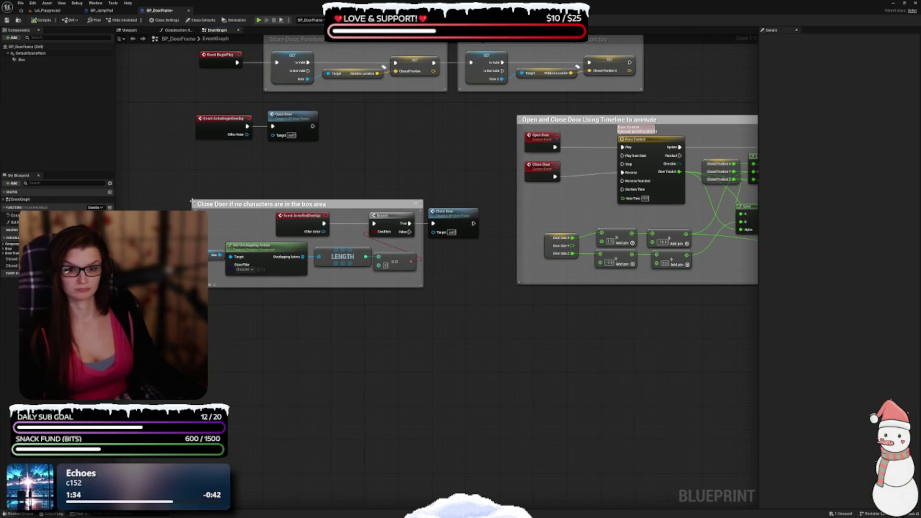
Enlarge the Close Door comment up and left and move Event ActorEndOverlap further left
drag(192, 200, 176, 196)
click(352, 275)
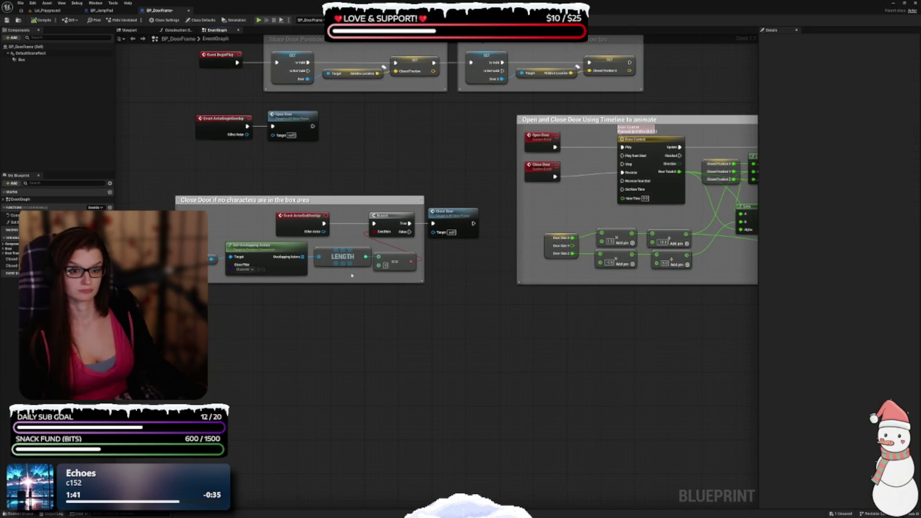
drag(300, 217, 115, 221)
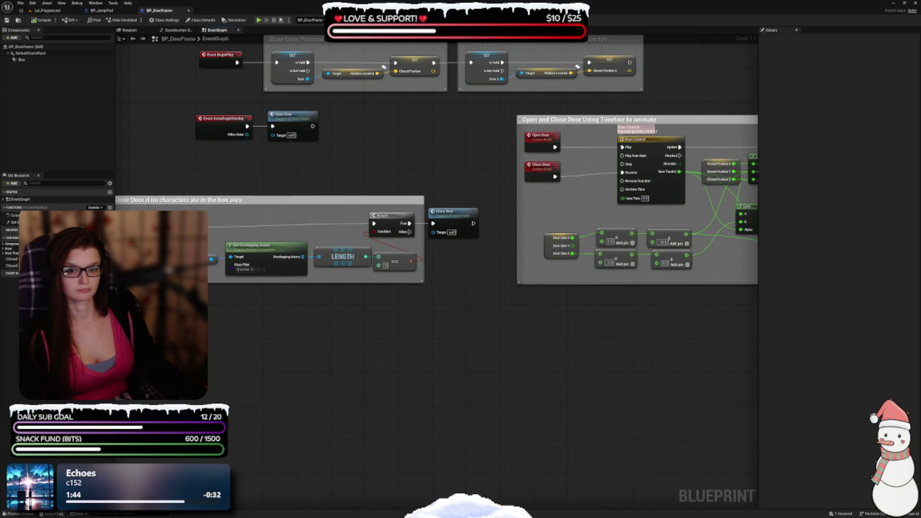
drag(259, 221, 369, 216)
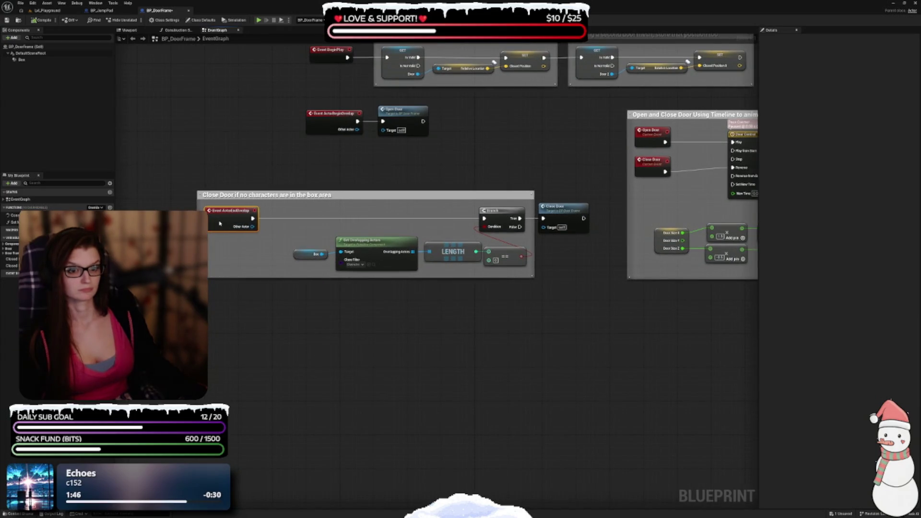
mouse_move(290, 239)
mouse_down()
mouse_move(528, 275)
mouse_move(451, 236)
mouse_up()
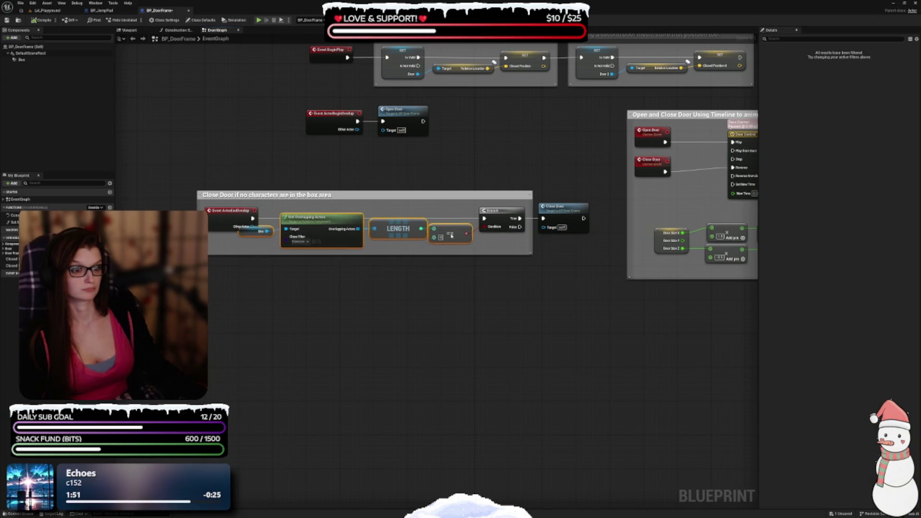
drag(368, 309, 452, 309)
Align LENGTH, Get Overlapping Actors, Box and Close Door, widen the comment, and move the group up-right
click(477, 238)
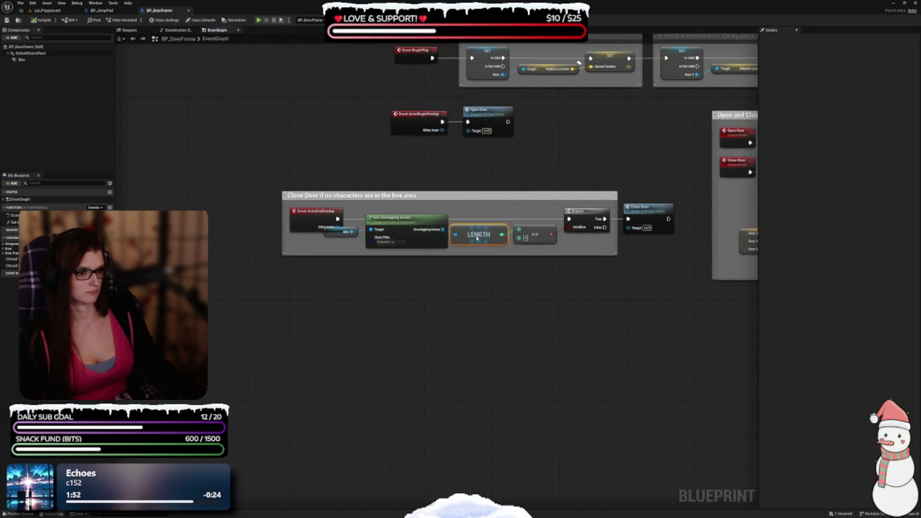
drag(420, 248, 415, 258)
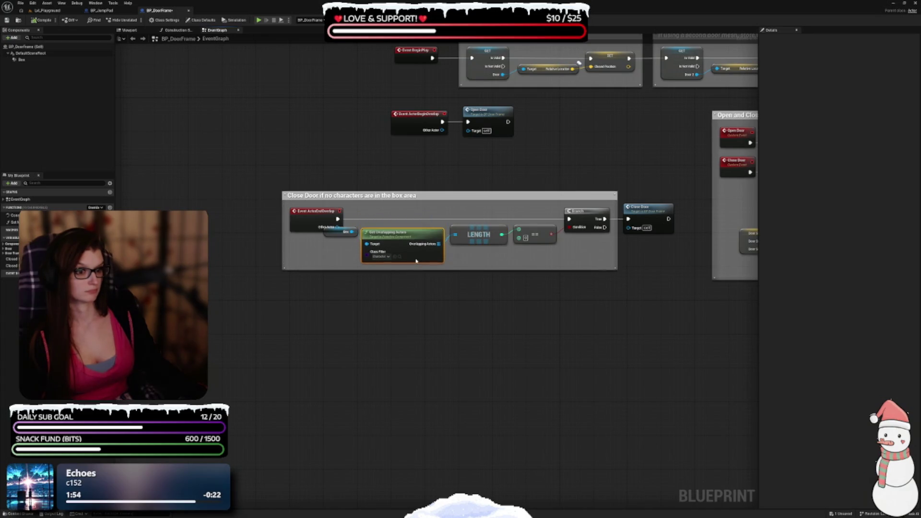
mouse_move(336, 234)
mouse_down()
mouse_move(326, 238)
mouse_move(316, 214)
mouse_move(328, 214)
mouse_up()
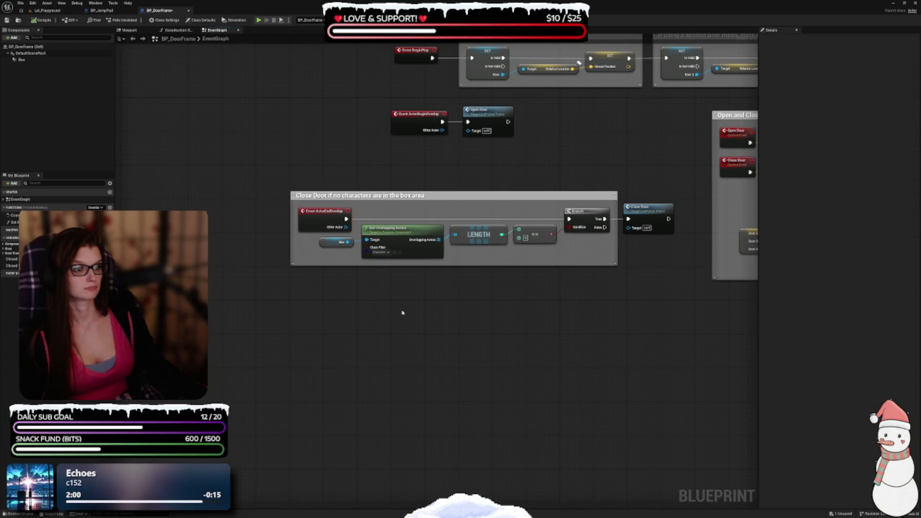
scroll(463, 312, up, 2)
drag(489, 233, 494, 233)
click(467, 333)
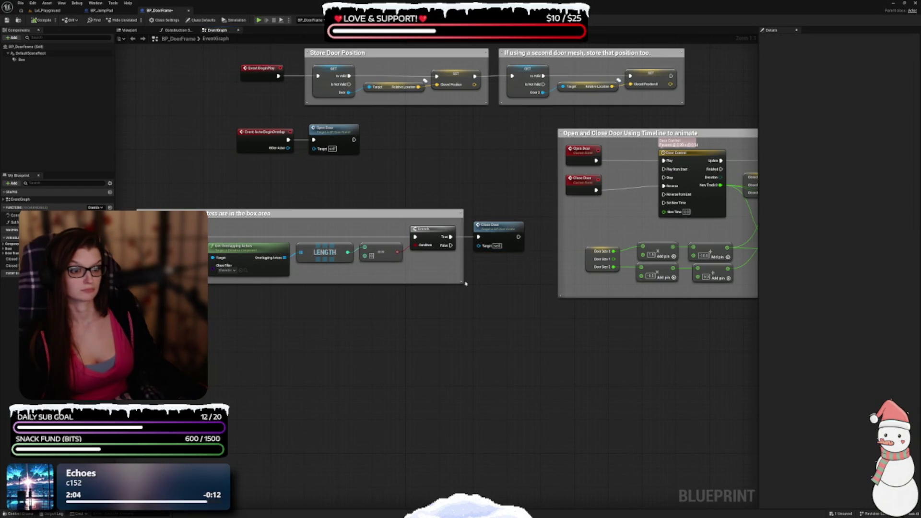
drag(462, 273, 531, 273)
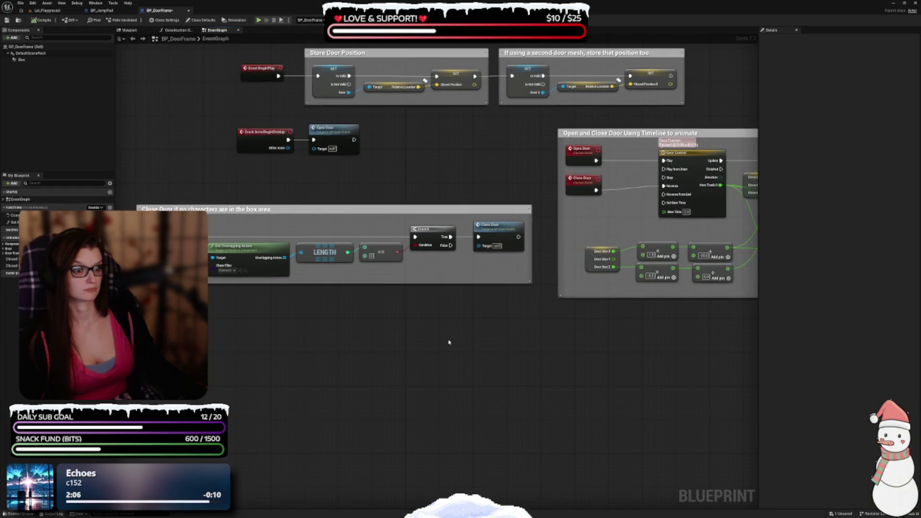
scroll(405, 247, up, 2)
drag(400, 262, 413, 234)
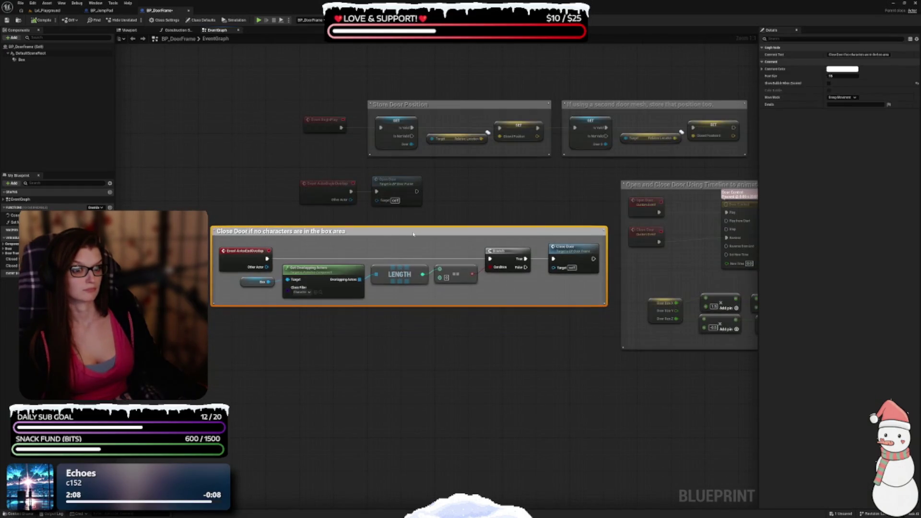
Move the right Set Relative Location node further right and reposition the Closed Position node up-right
click(471, 346)
mouse_move(471, 346)
mouse_down()
mouse_move(353, 351)
mouse_move(507, 346)
mouse_move(470, 380)
mouse_move(359, 364)
mouse_up()
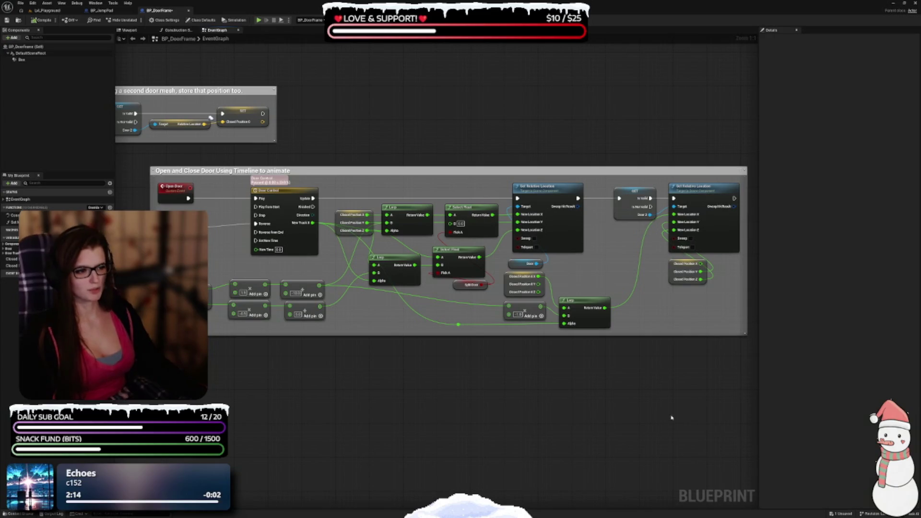
drag(619, 415, 498, 396)
drag(578, 184, 734, 184)
click(570, 243)
mouse_move(550, 252)
mouse_down()
mouse_move(600, 234)
mouse_move(610, 203)
mouse_move(641, 214)
mouse_move(659, 206)
mouse_up()
drag(594, 253, 699, 246)
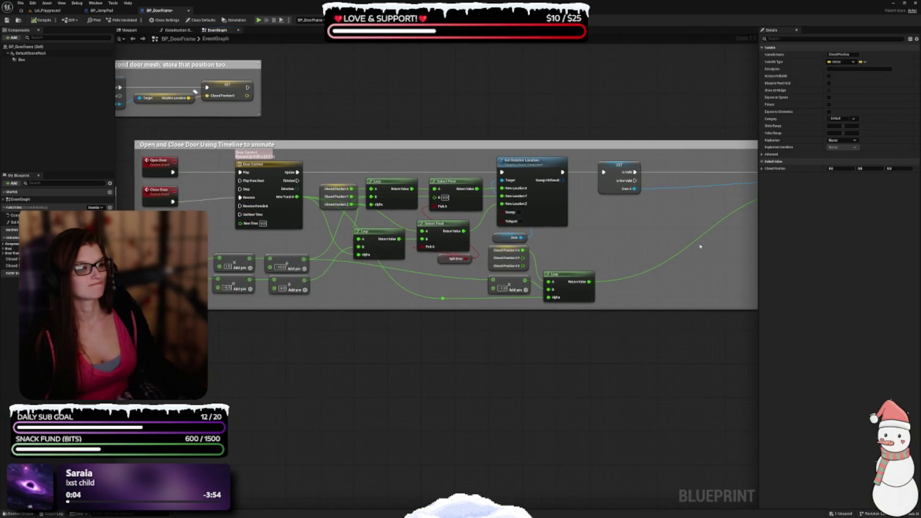
mouse_move(552, 248)
mouse_down()
mouse_move(523, 260)
mouse_move(337, 267)
mouse_up()
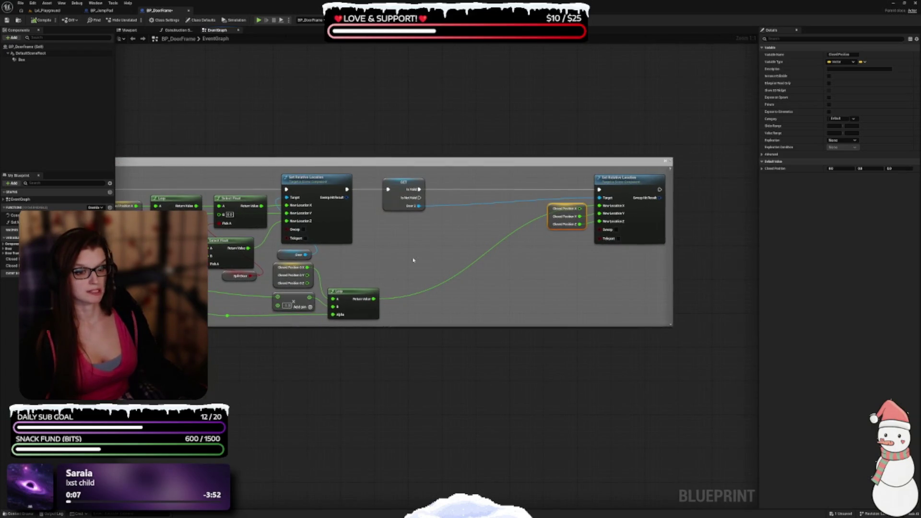
drag(568, 229, 566, 251)
Move the Select Float node up and right and raise the Split Door node
mouse_move(508, 288)
mouse_down()
mouse_move(506, 263)
mouse_move(474, 251)
mouse_move(611, 235)
mouse_move(582, 235)
mouse_move(579, 254)
mouse_move(669, 251)
mouse_move(648, 277)
mouse_up()
mouse_move(508, 278)
mouse_down()
mouse_move(567, 256)
mouse_move(473, 260)
mouse_move(535, 208)
mouse_move(573, 205)
mouse_move(565, 206)
mouse_up()
drag(553, 248, 638, 222)
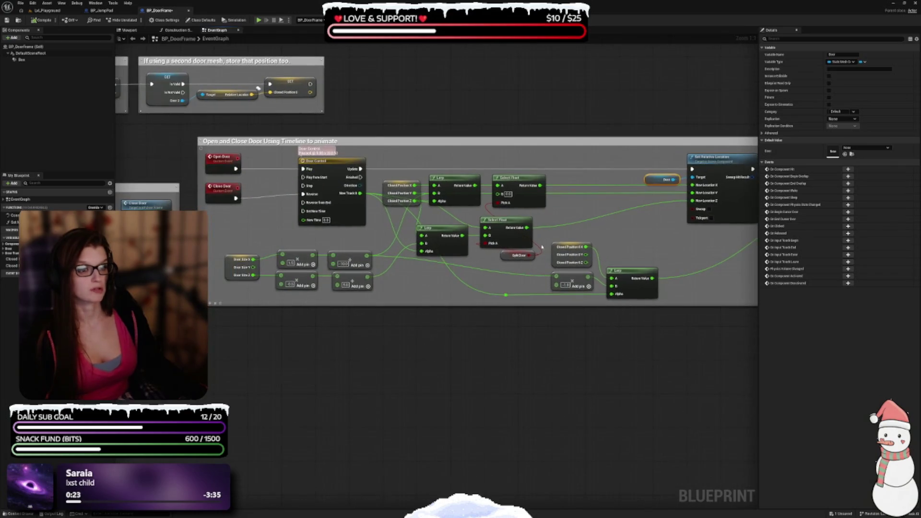
drag(509, 242, 657, 222)
drag(560, 232, 588, 213)
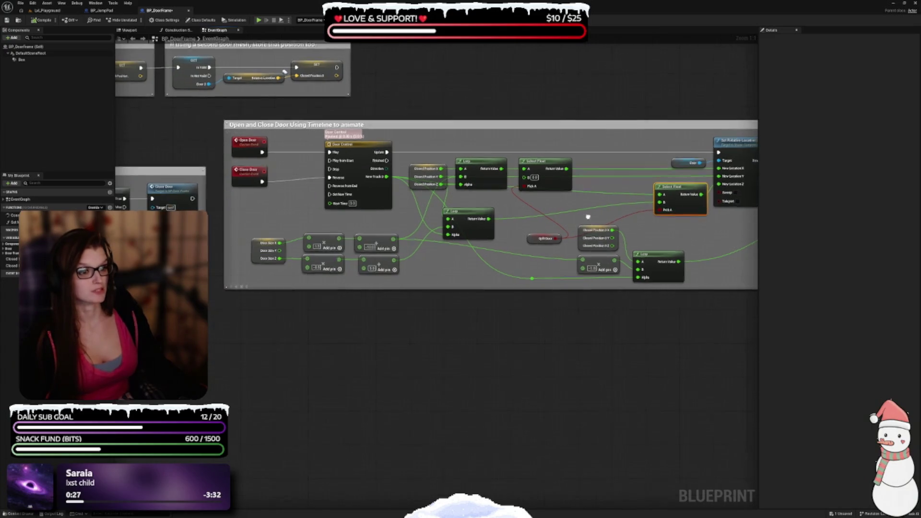
mouse_move(539, 241)
mouse_down()
mouse_move(525, 220)
mouse_move(482, 203)
mouse_up()
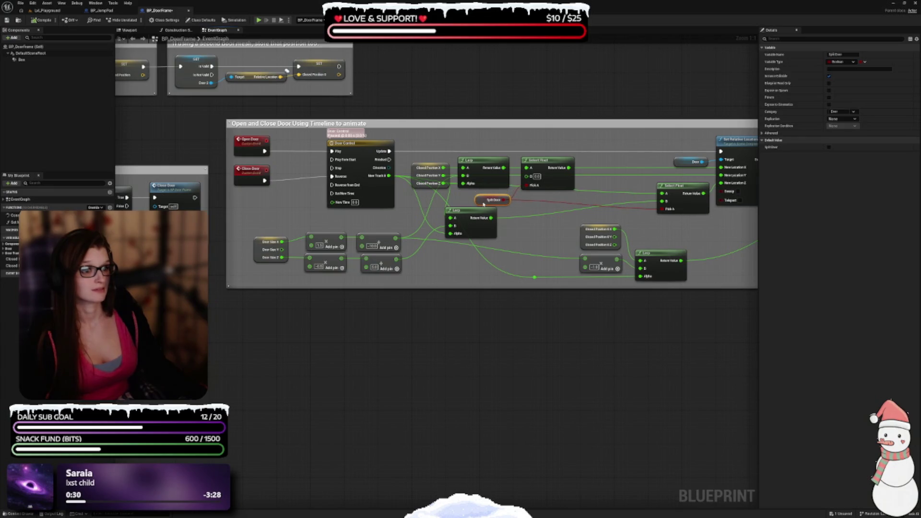
Inspect the Door Size variable and move the lower Lerp node down
mouse_move(542, 232)
mouse_down()
mouse_move(538, 259)
mouse_move(442, 243)
mouse_move(471, 256)
mouse_up()
mouse_move(670, 256)
mouse_down()
mouse_move(561, 257)
mouse_move(672, 261)
mouse_move(541, 325)
mouse_up()
mouse_move(524, 256)
mouse_down()
mouse_move(513, 195)
mouse_move(605, 242)
mouse_up()
click(341, 256)
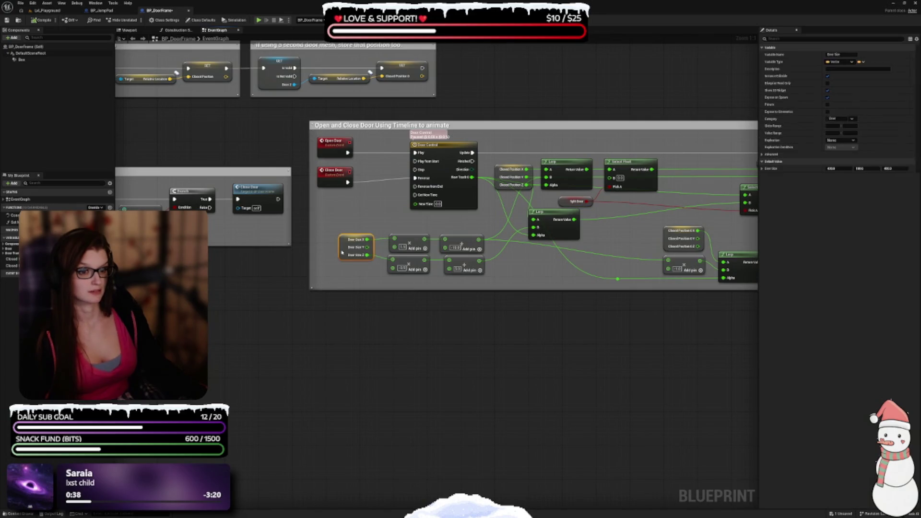
click(542, 291)
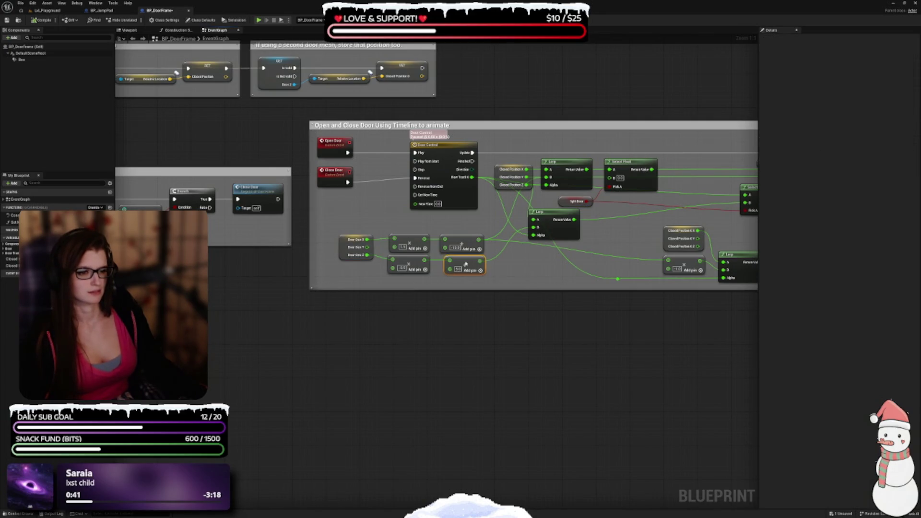
drag(533, 267, 512, 278)
mouse_move(524, 235)
mouse_down()
mouse_move(551, 267)
mouse_move(510, 265)
mouse_move(464, 303)
mouse_up()
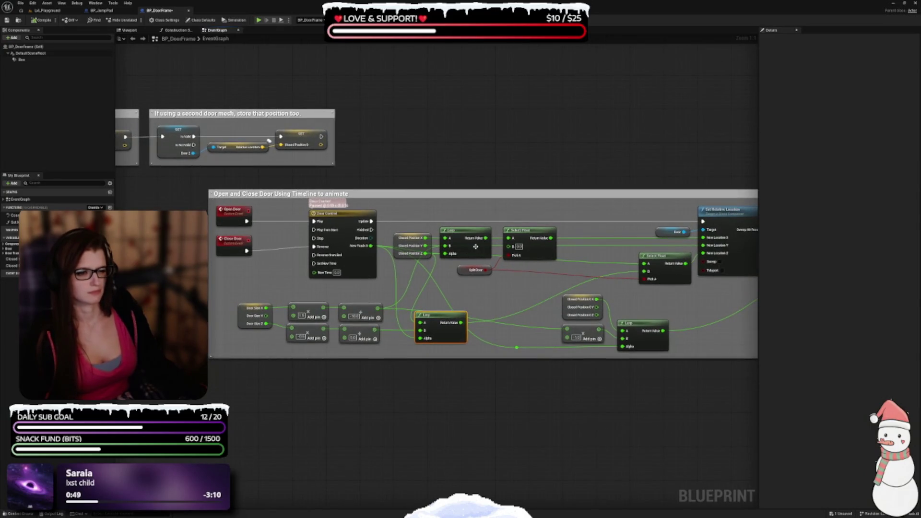
Nudge Split Door, Select Float, Lerp, Closed Position and the lower Lerp into a neater alignment
drag(462, 270, 466, 287)
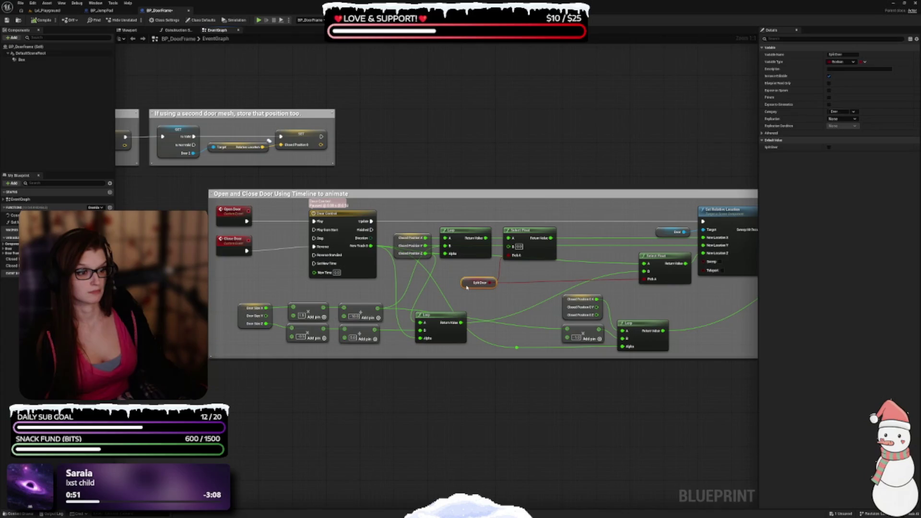
mouse_move(528, 232)
mouse_down()
mouse_move(537, 218)
mouse_move(544, 235)
mouse_move(555, 232)
mouse_up()
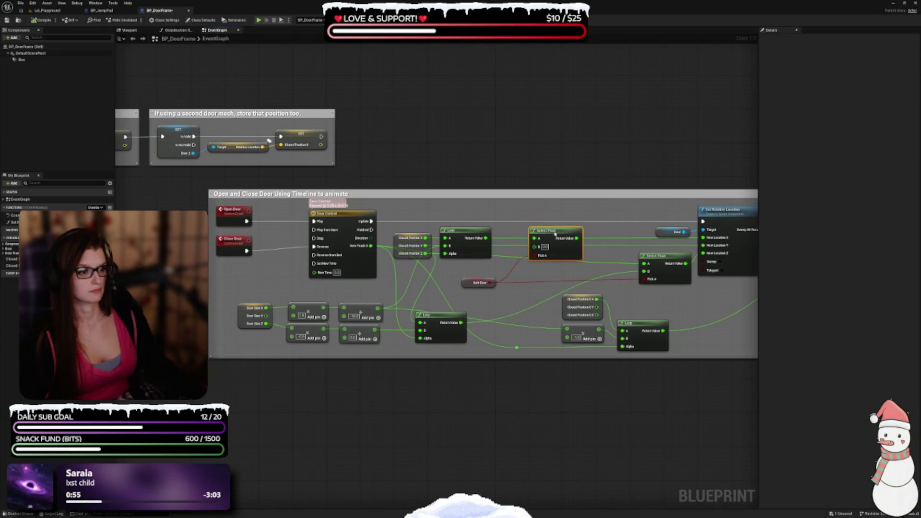
drag(466, 248, 482, 249)
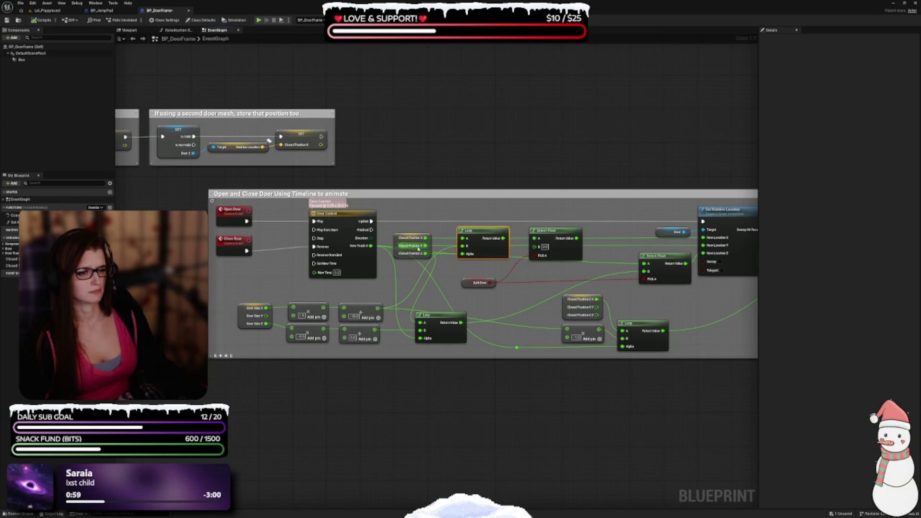
mouse_move(397, 248)
mouse_down()
mouse_move(397, 234)
mouse_move(401, 260)
mouse_move(392, 261)
mouse_move(408, 243)
mouse_up()
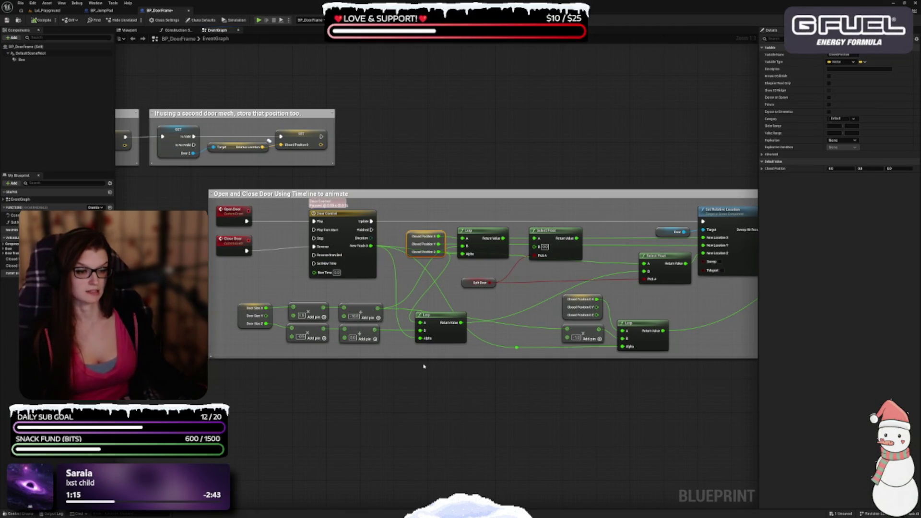
drag(507, 376, 405, 371)
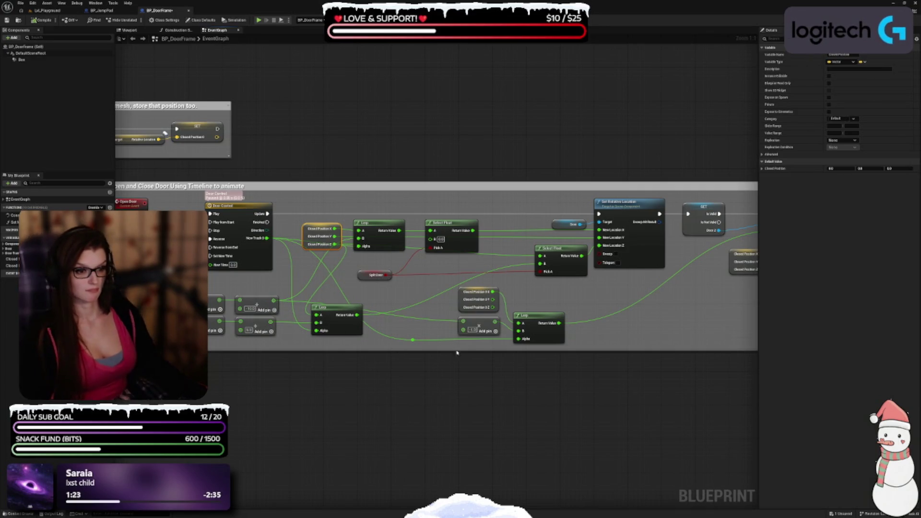
drag(416, 336, 476, 412)
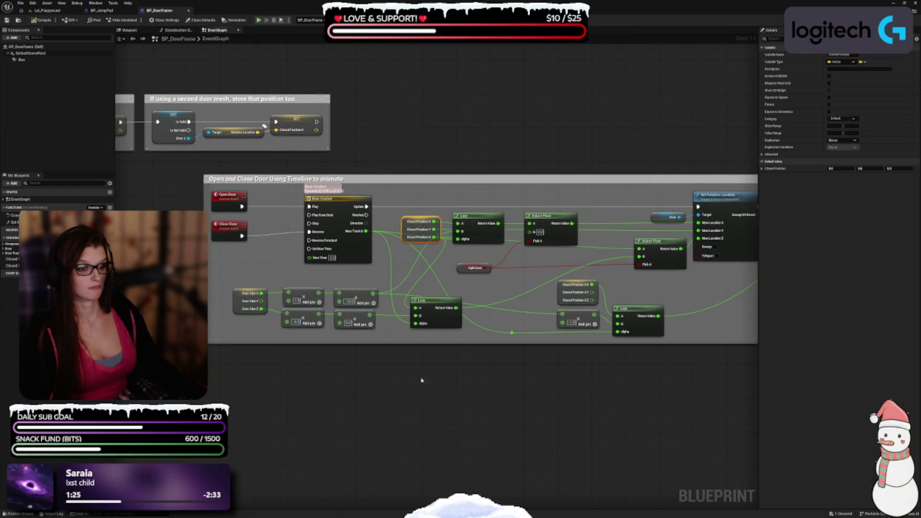
mouse_move(445, 321)
mouse_down()
mouse_move(438, 353)
mouse_move(452, 322)
mouse_move(434, 331)
mouse_move(434, 281)
mouse_move(434, 321)
mouse_move(516, 311)
mouse_move(511, 323)
mouse_move(455, 316)
mouse_move(433, 328)
mouse_up()
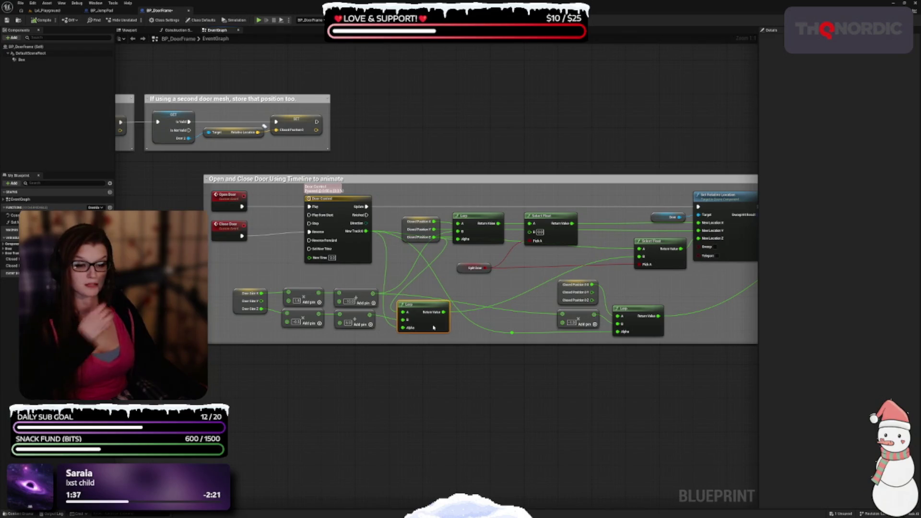
Review the Set Relative Location nodes, zoom out, and close the BP_DoorFrame blueprint
drag(480, 290, 325, 311)
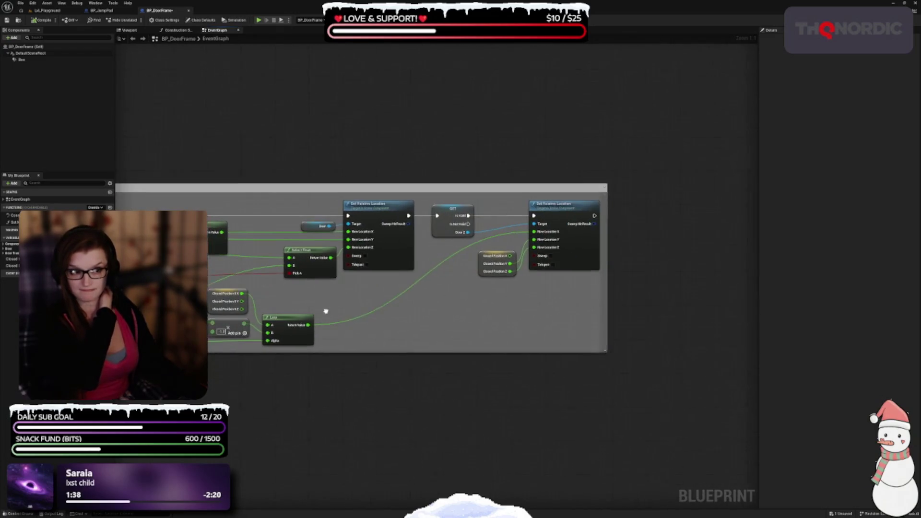
scroll(476, 335, down, 2)
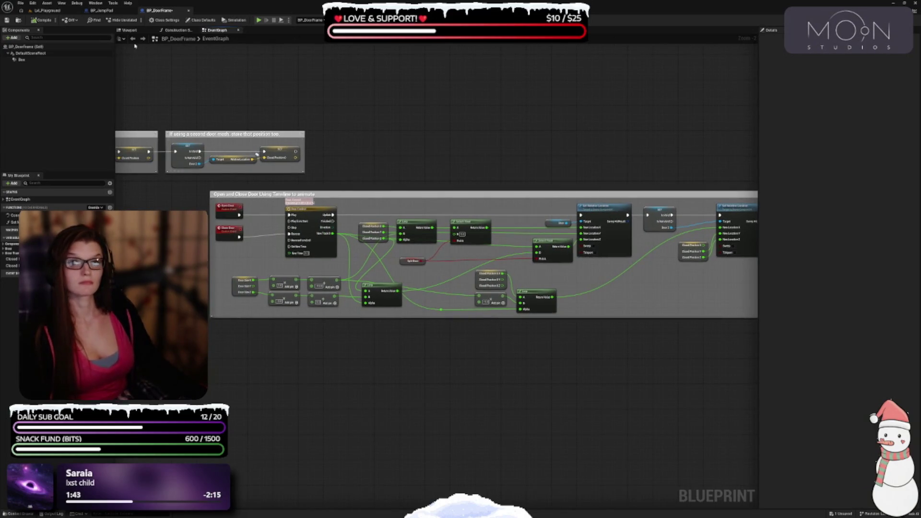
click(189, 11)
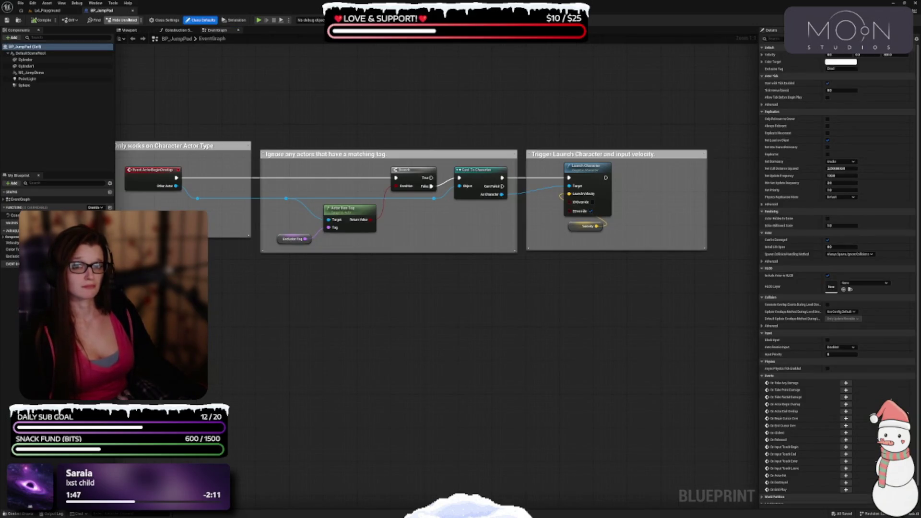
Close the jump pad Blueprint and back the level view away from the door frame
click(132, 10)
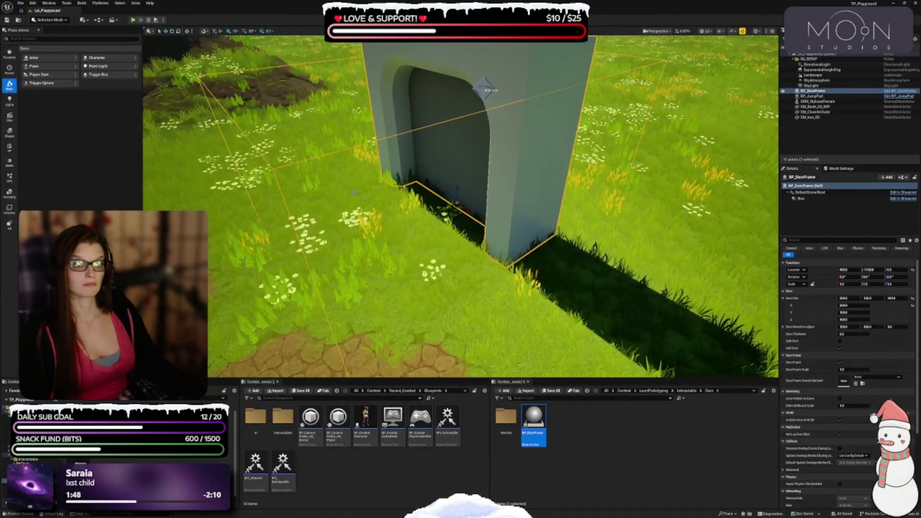
scroll(460, 206, down, 5)
key(Escape)
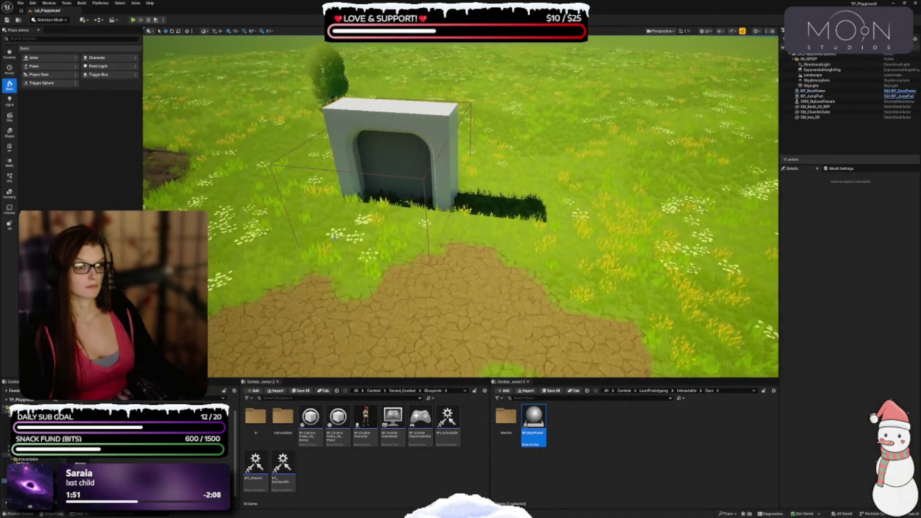
drag(461, 206, 403, 213)
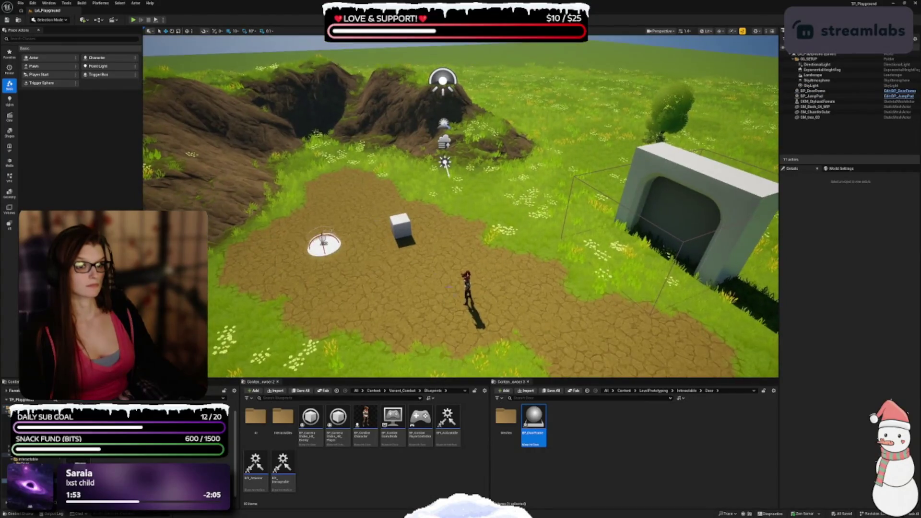
Test-play the level, running through the door arch toward the cube and jump pad, then stop
click(133, 21)
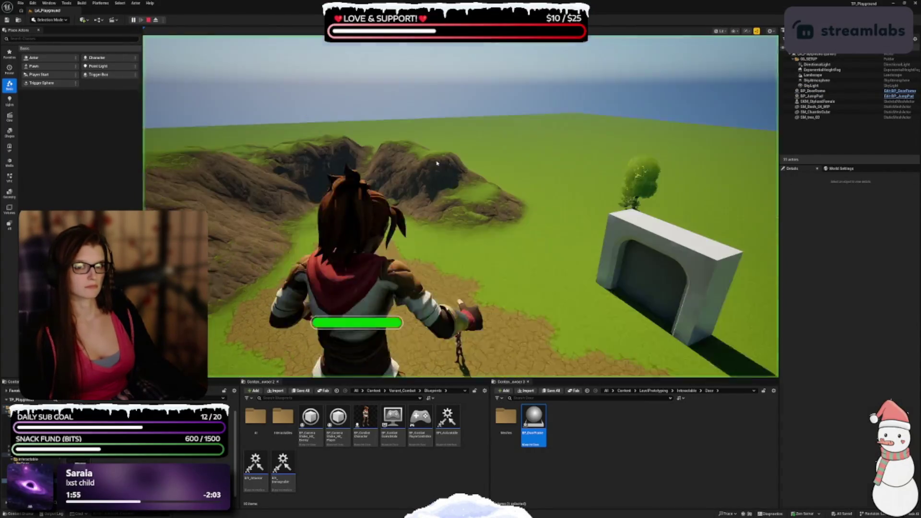
click(380, 209)
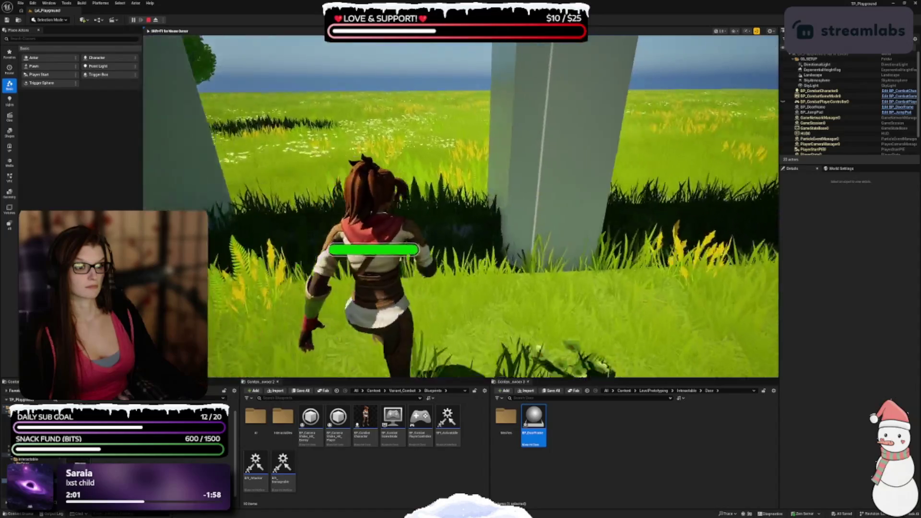
key(w)
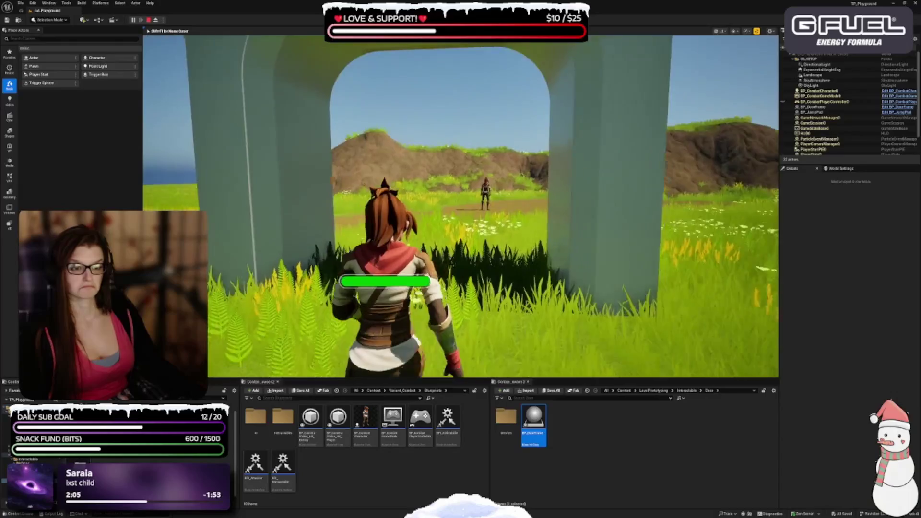
key(w)
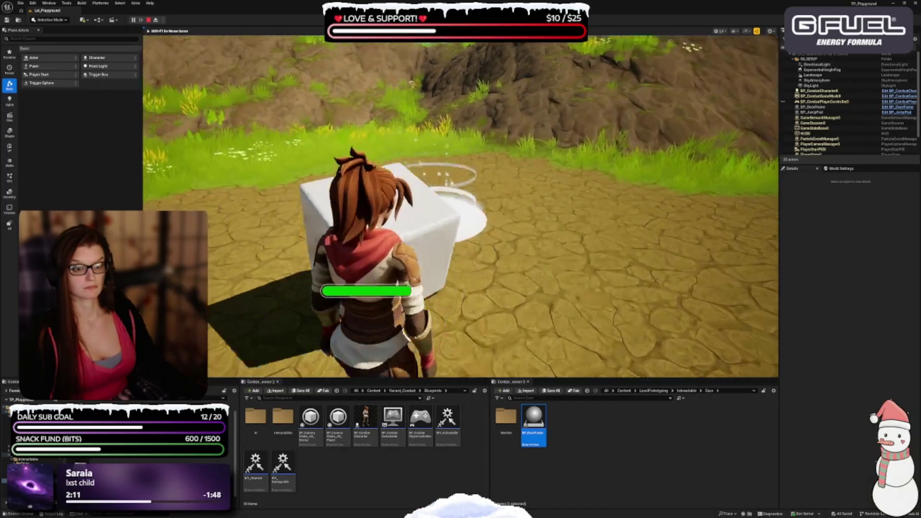
key(d)
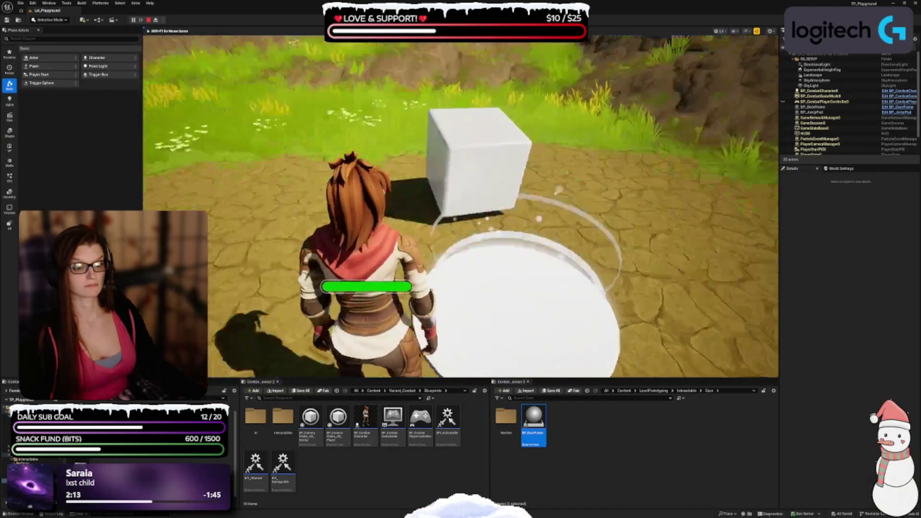
key(w)
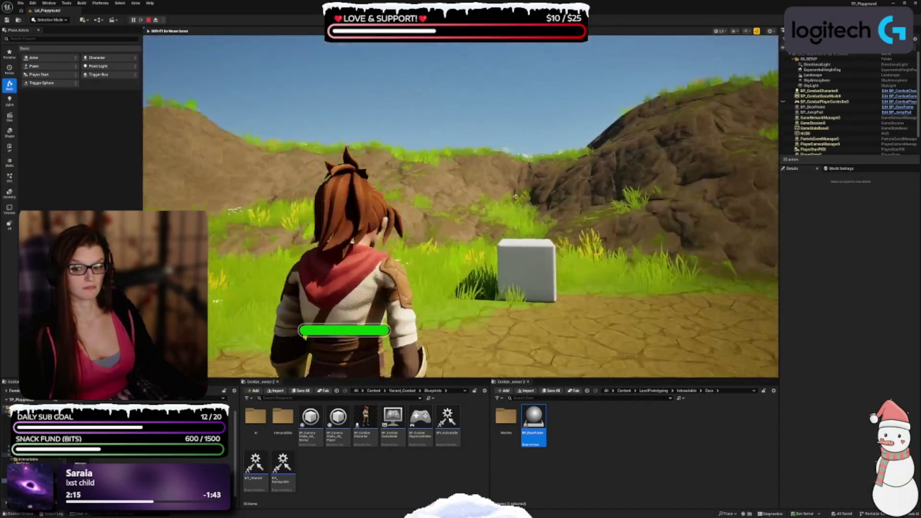
key(Escape)
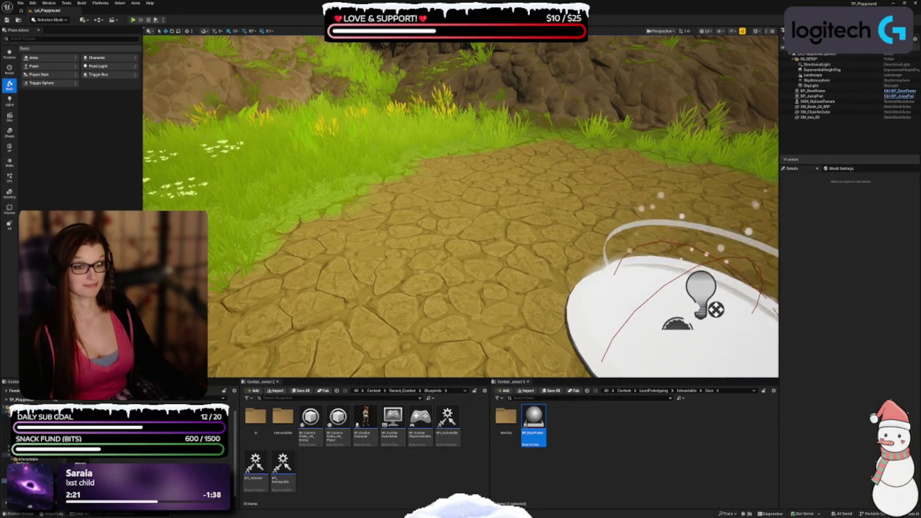
Fly the viewport over the grass to frame the cube, jump pad and dirt path
drag(460, 206, 518, 206)
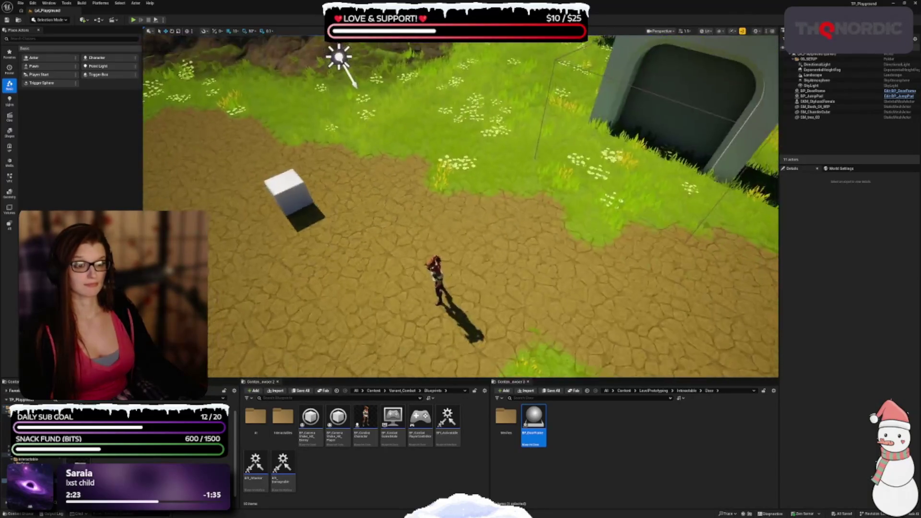
key(w)
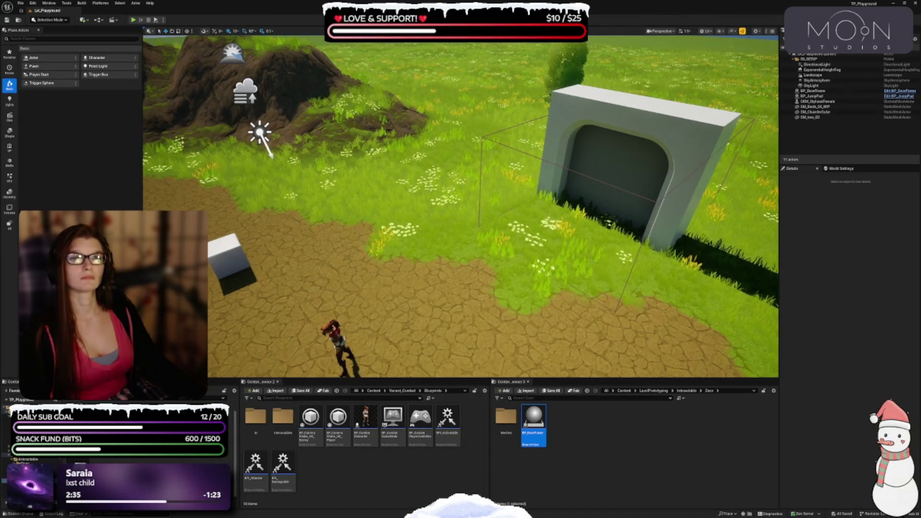
drag(293, 235, 201, 240)
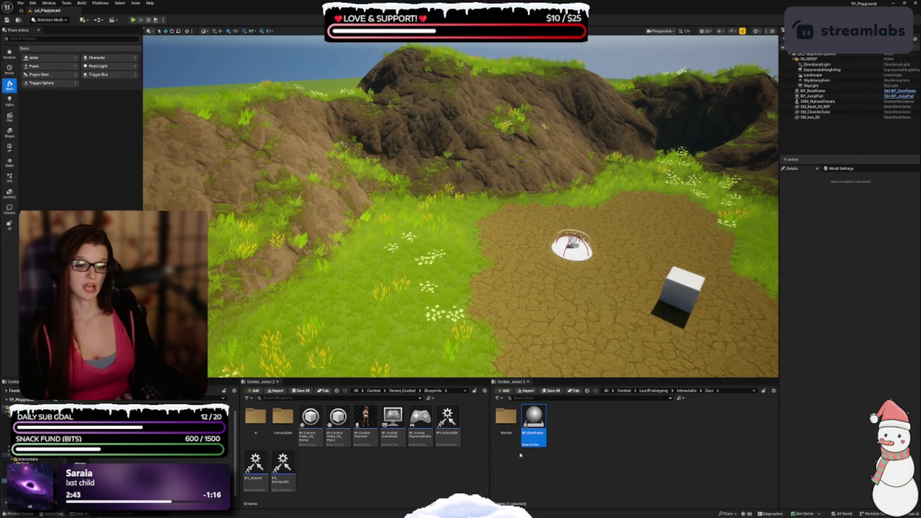
drag(728, 322, 426, 267)
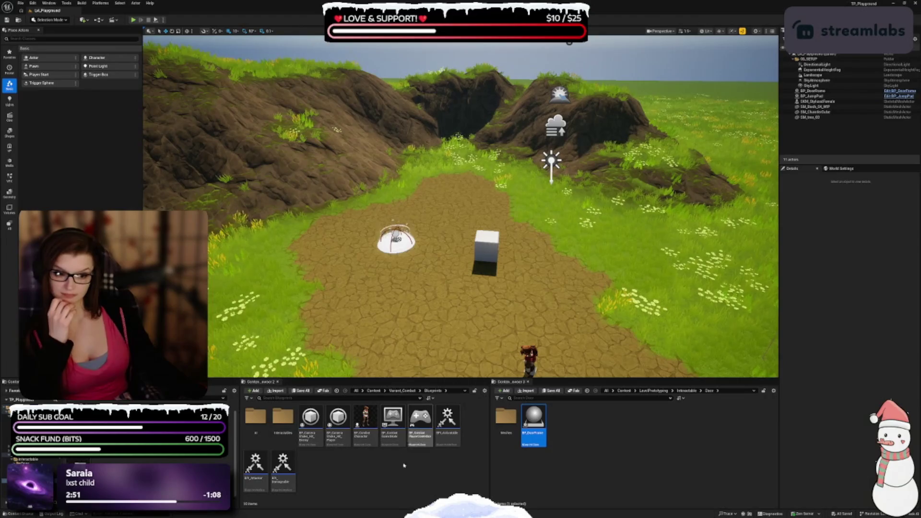
Open DreamscapeSeries > DreamscapeTower in both browsers, then Meshes filtered to static meshes in the first
click(625, 391)
click(373, 391)
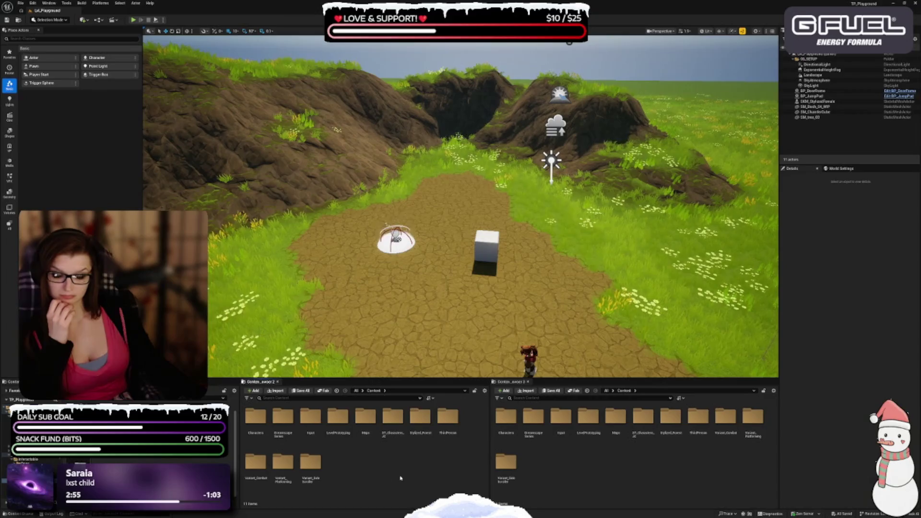
double_click(282, 415)
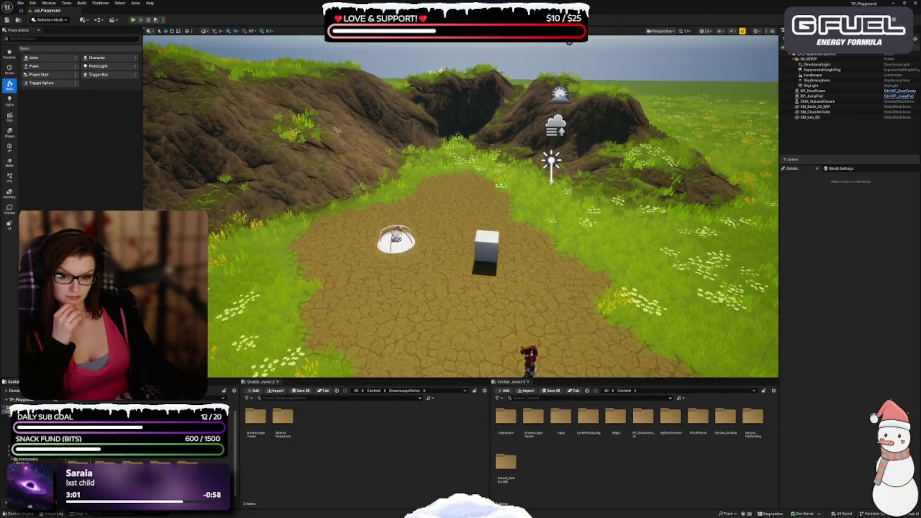
scroll(187, 458, down, 3)
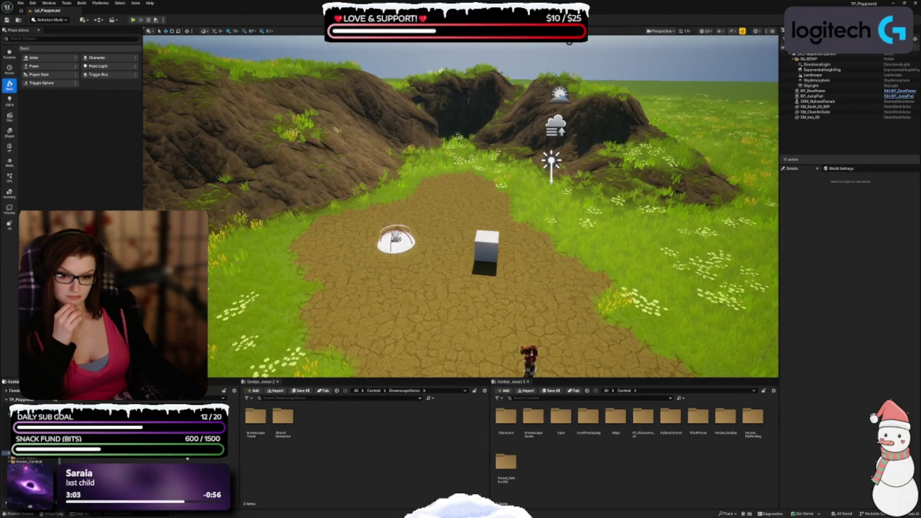
click(532, 423)
double_click(533, 423)
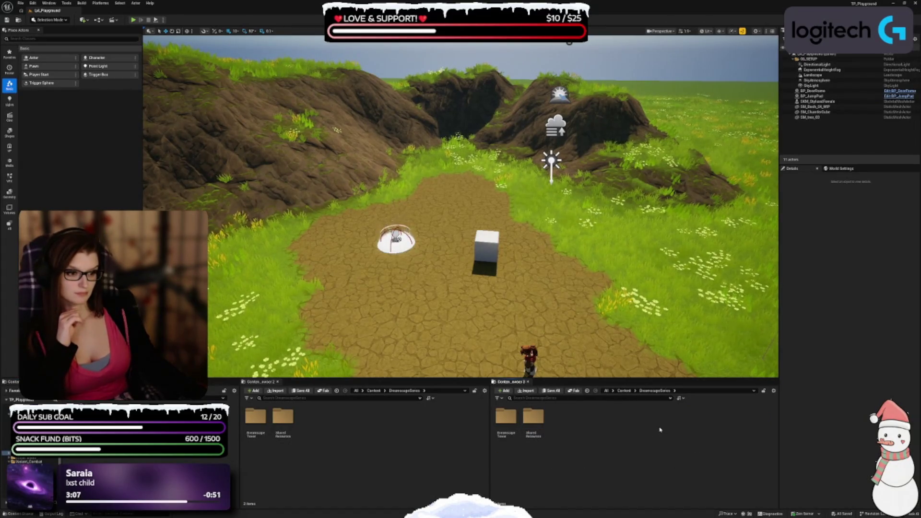
double_click(255, 419)
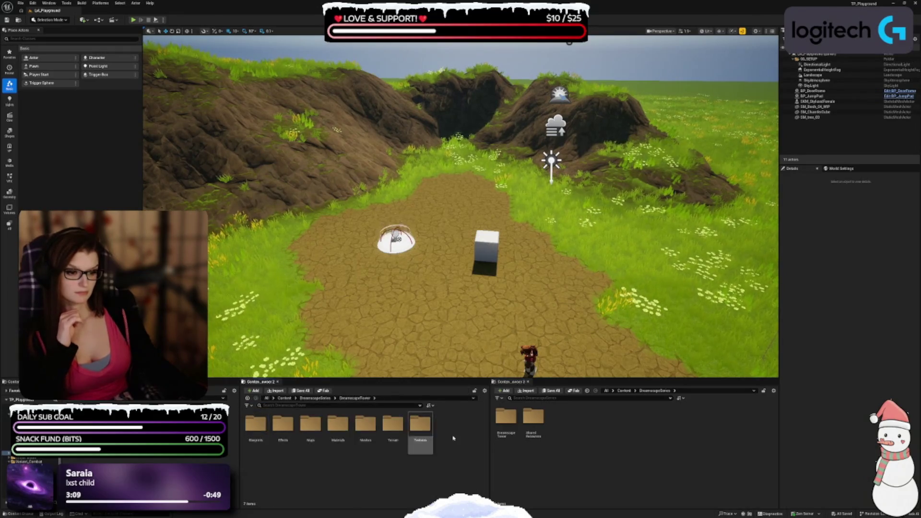
click(510, 419)
double_click(509, 418)
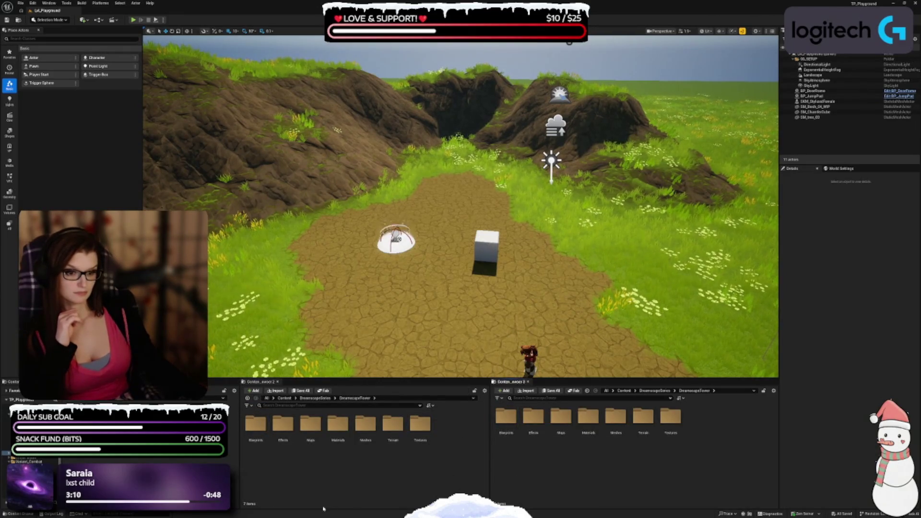
double_click(259, 430)
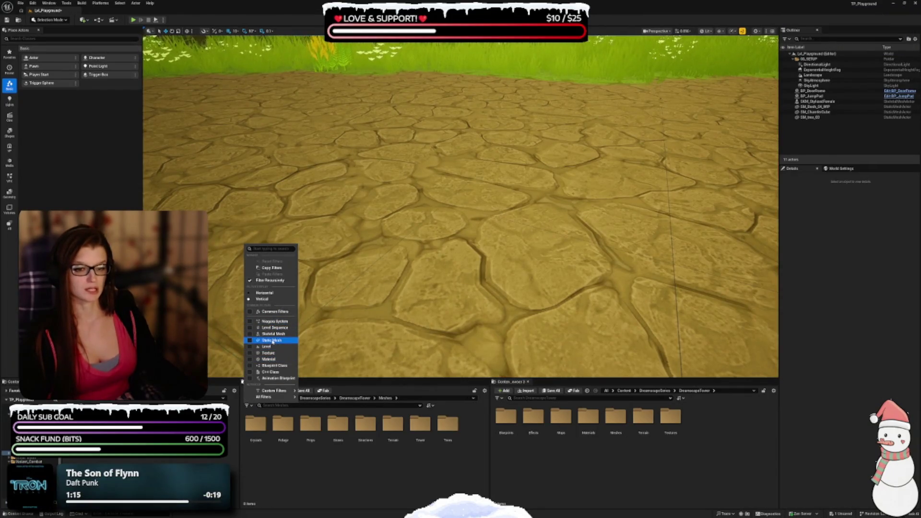
click(272, 340)
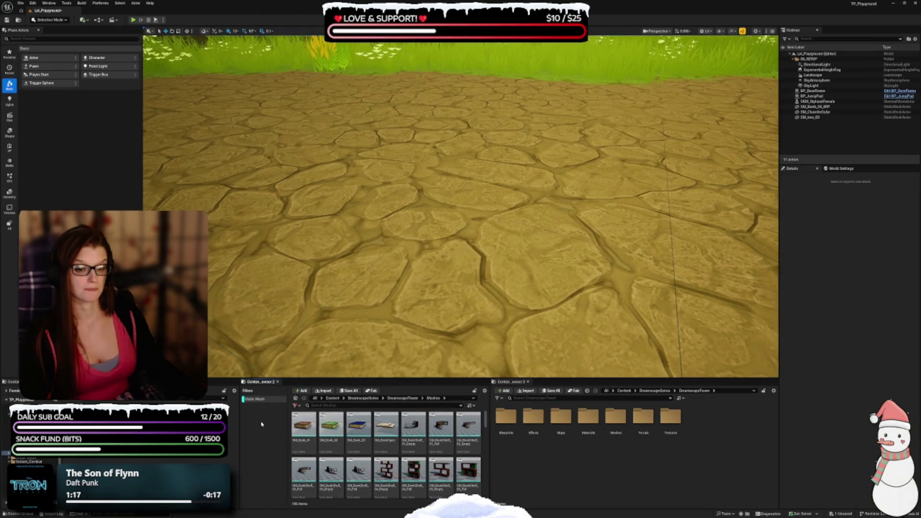
drag(487, 448, 607, 448)
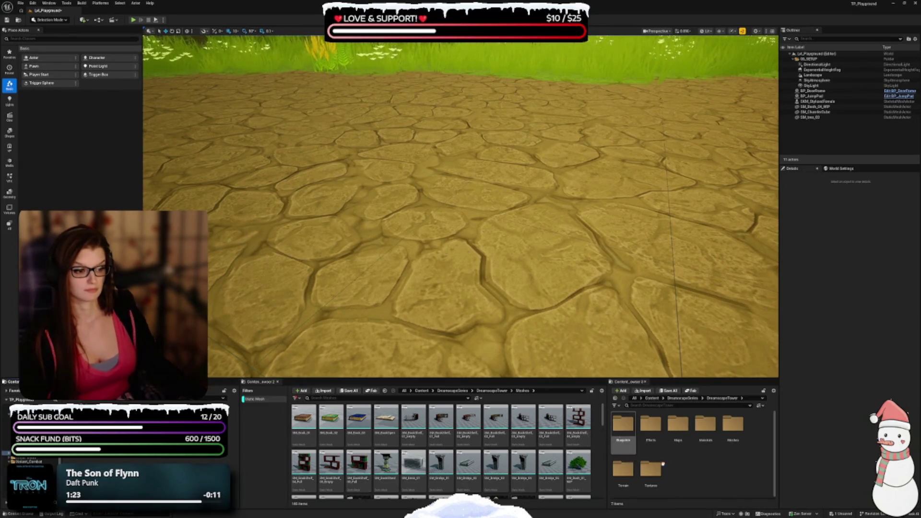
scroll(466, 468, down, 1)
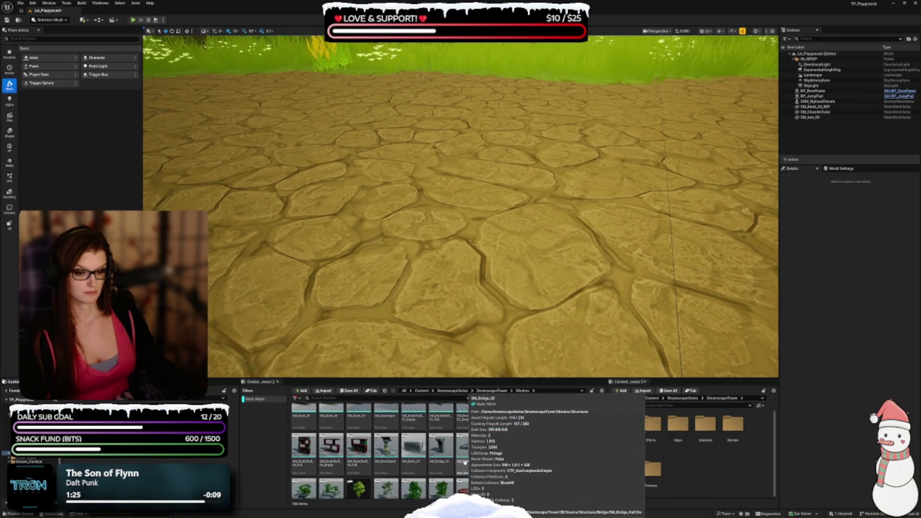
scroll(460, 463, down, 5)
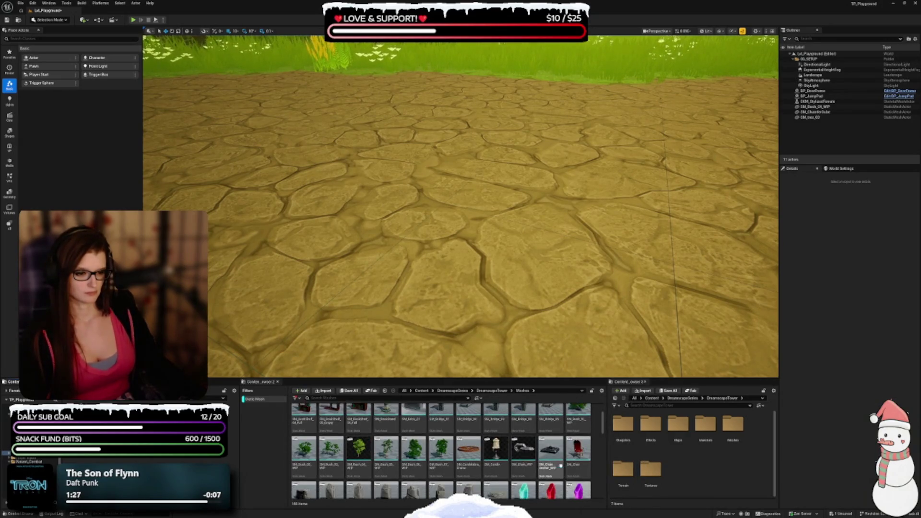
scroll(521, 462, down, 6)
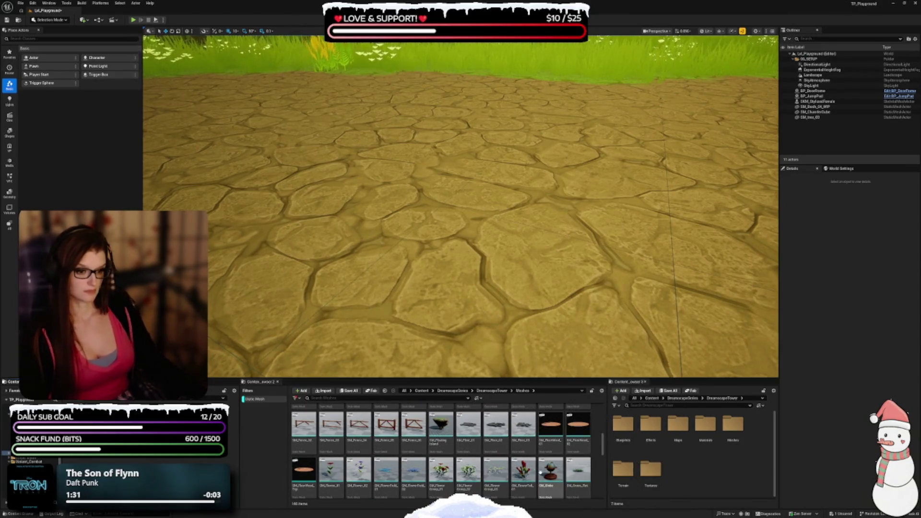
scroll(566, 477, down, 1)
scroll(565, 477, down, 4)
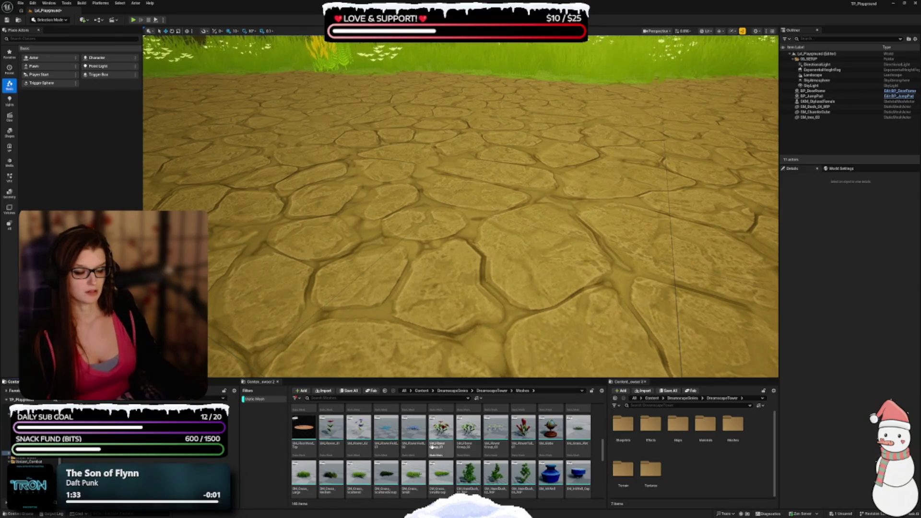
scroll(484, 412, down, 3)
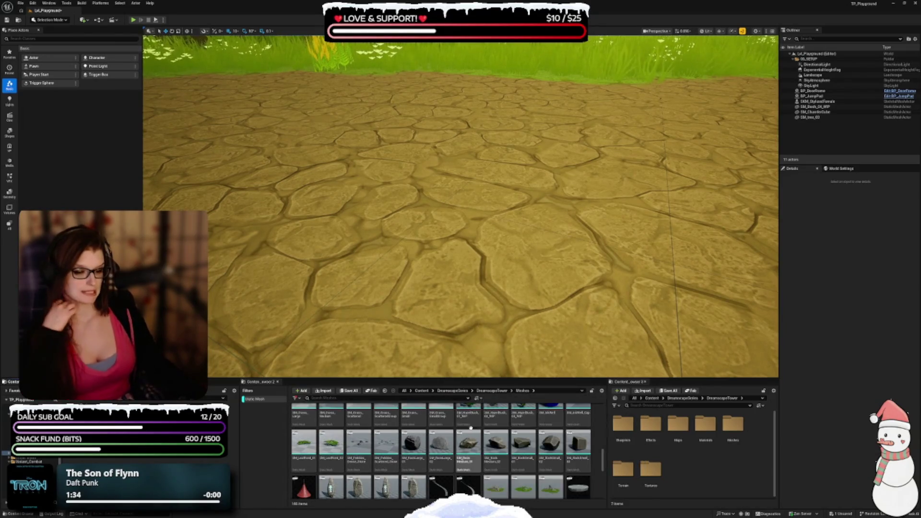
scroll(458, 447, down, 1)
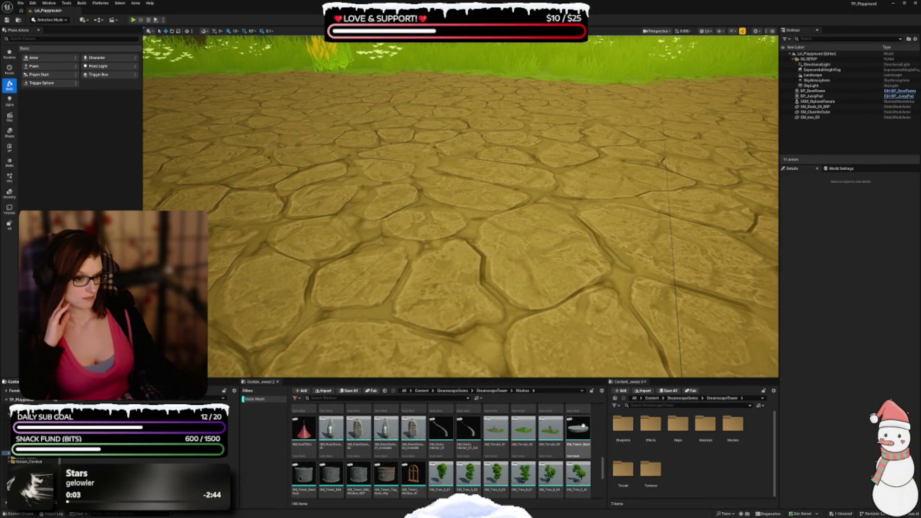
scroll(516, 458, down, 1)
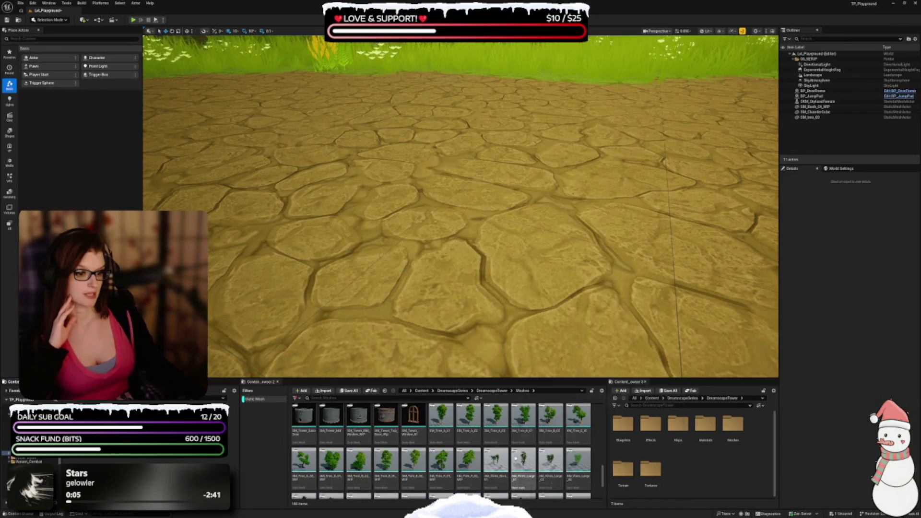
scroll(477, 471, down, 3)
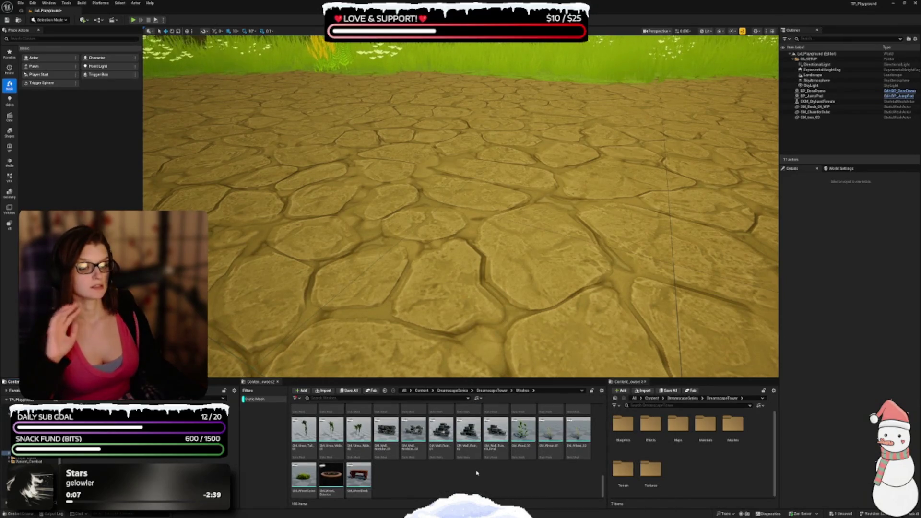
click(304, 476)
drag(304, 477, 390, 222)
key(f)
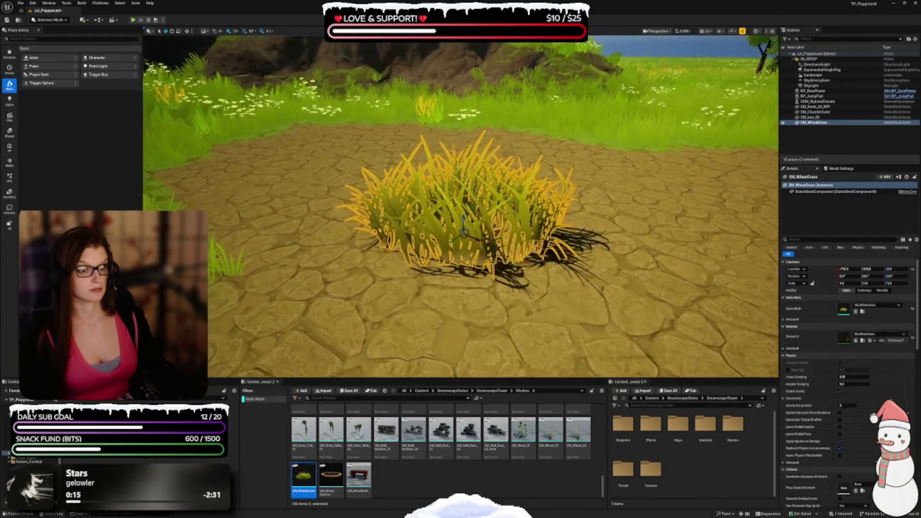
key(Escape)
click(456, 216)
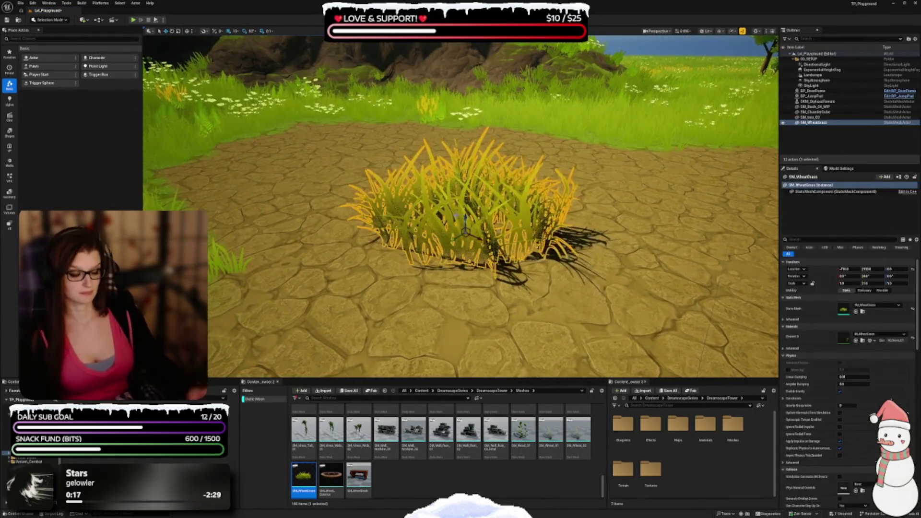
key(Delete)
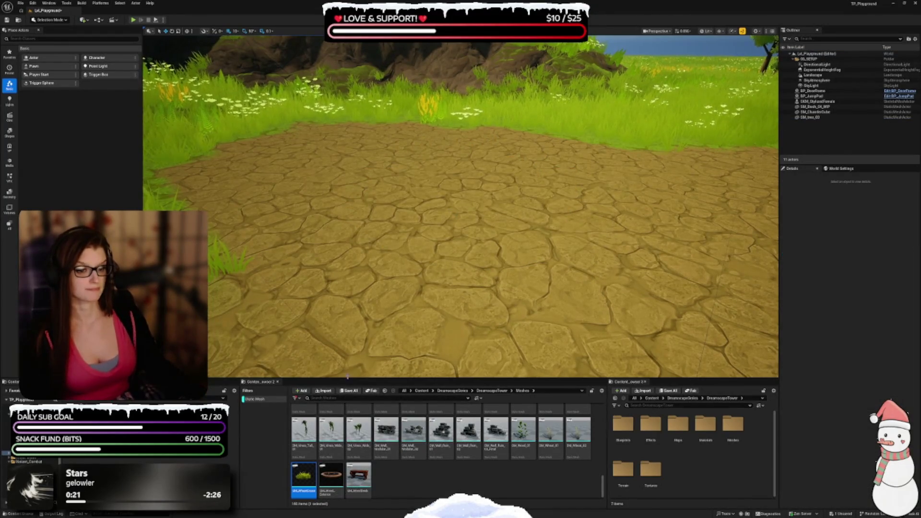
drag(347, 377, 347, 368)
In the second browser, browse into Terrain and then Foliage, then step back up to Textures
scroll(412, 455, up, 2)
scroll(413, 454, up, 3)
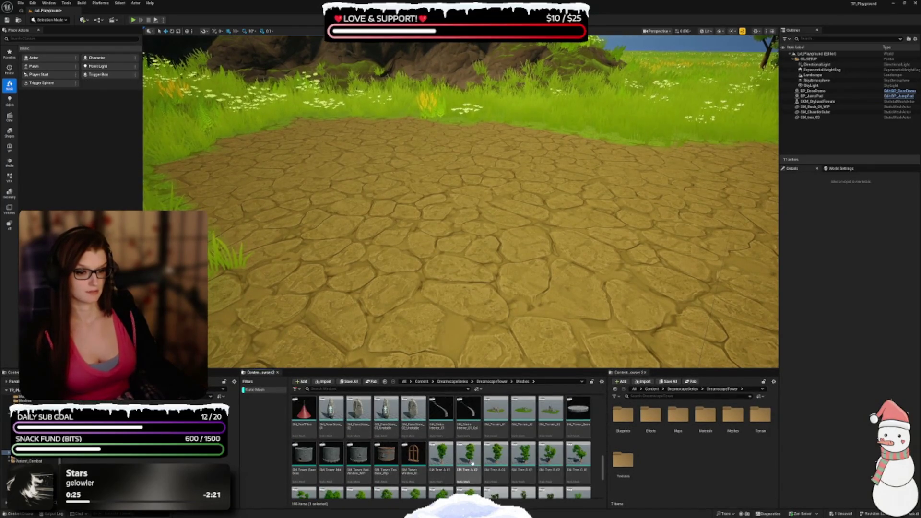
scroll(471, 463, down, 5)
scroll(465, 468, up, 5)
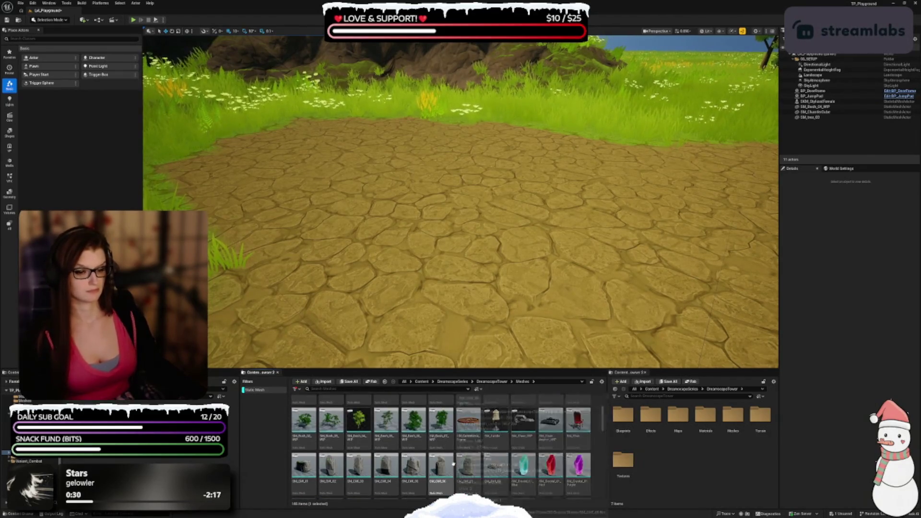
scroll(453, 463, up, 3)
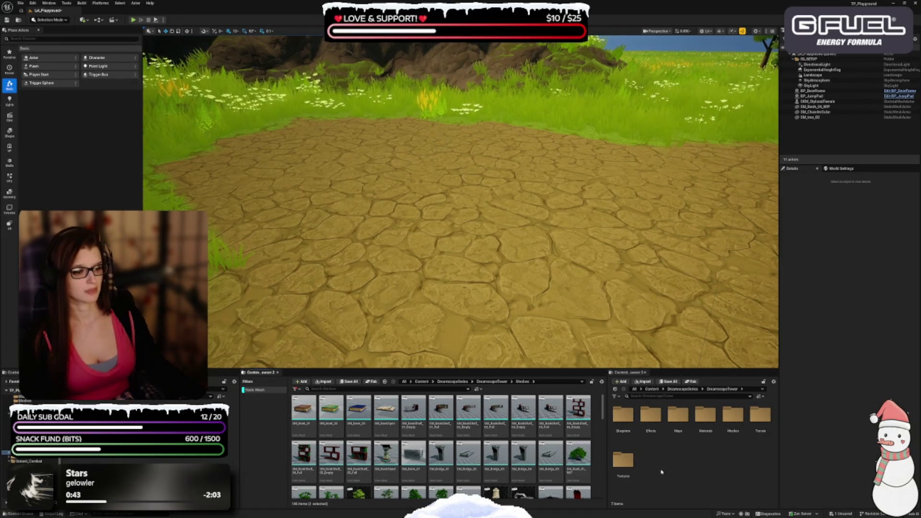
click(753, 413)
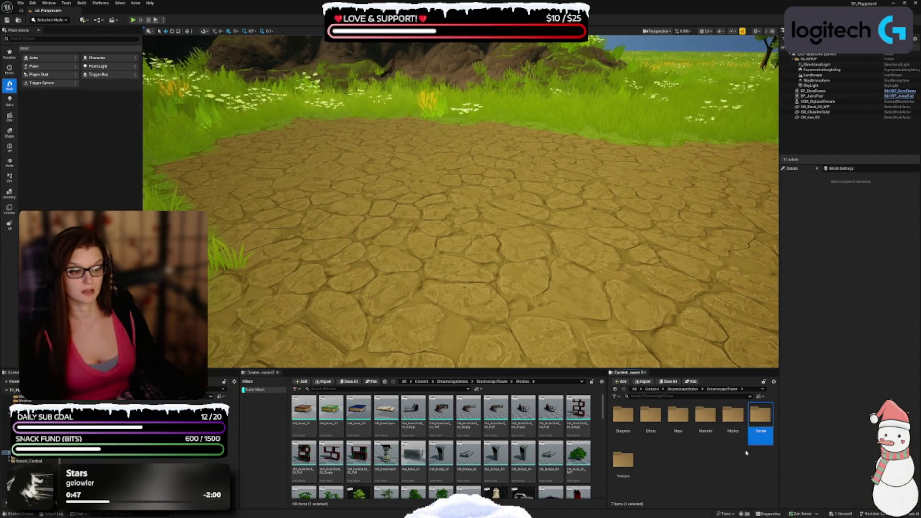
double_click(758, 422)
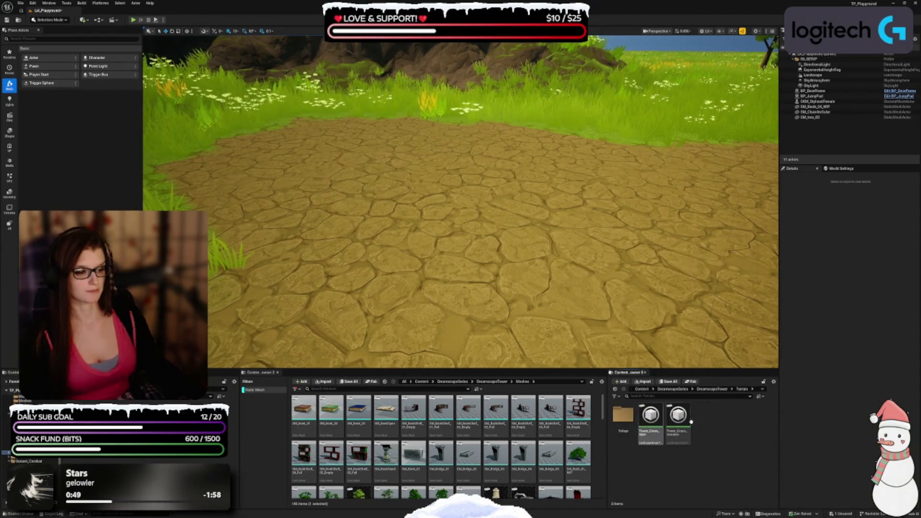
double_click(623, 429)
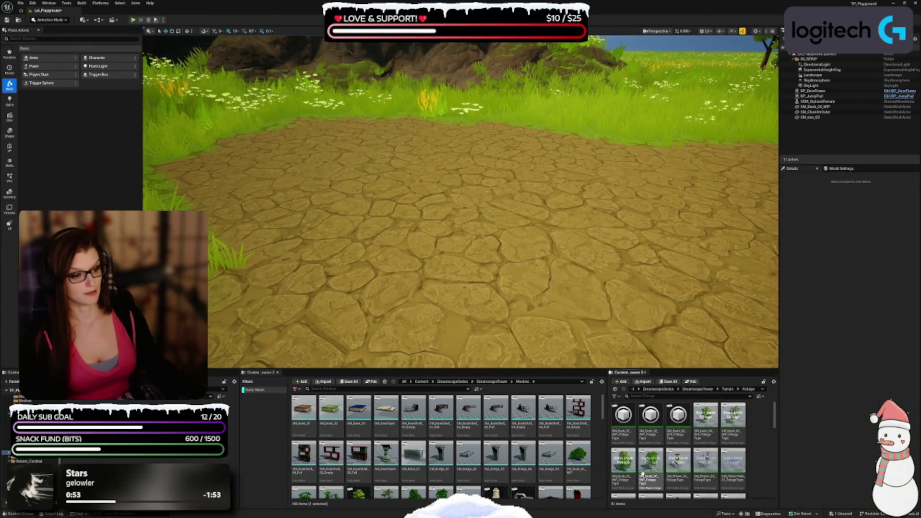
click(695, 389)
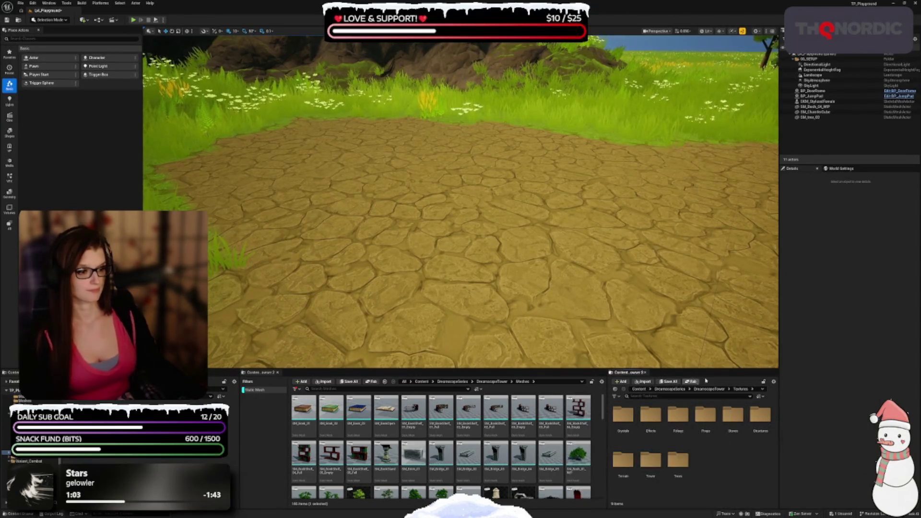
click(717, 391)
Open Meshes in the right browser, set both browsers' filters to Horizontal, and widen the asset grid
double_click(732, 415)
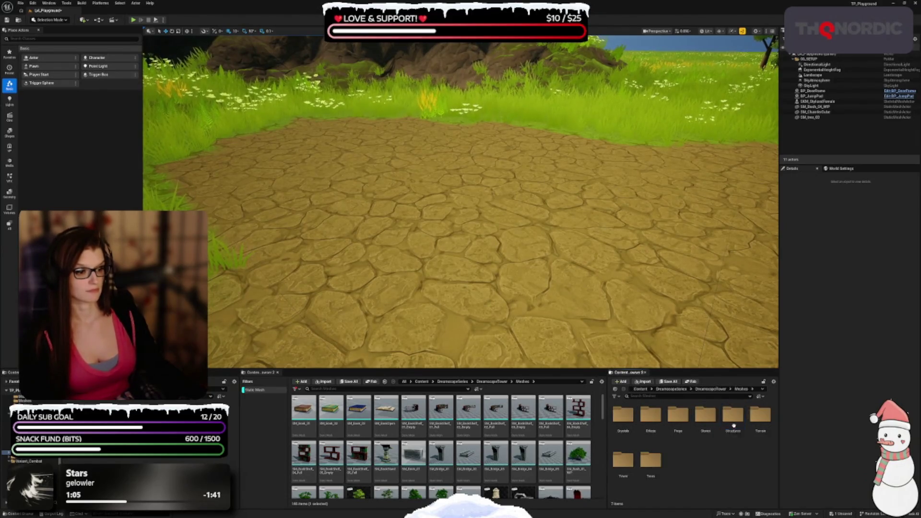
drag(287, 425, 282, 421)
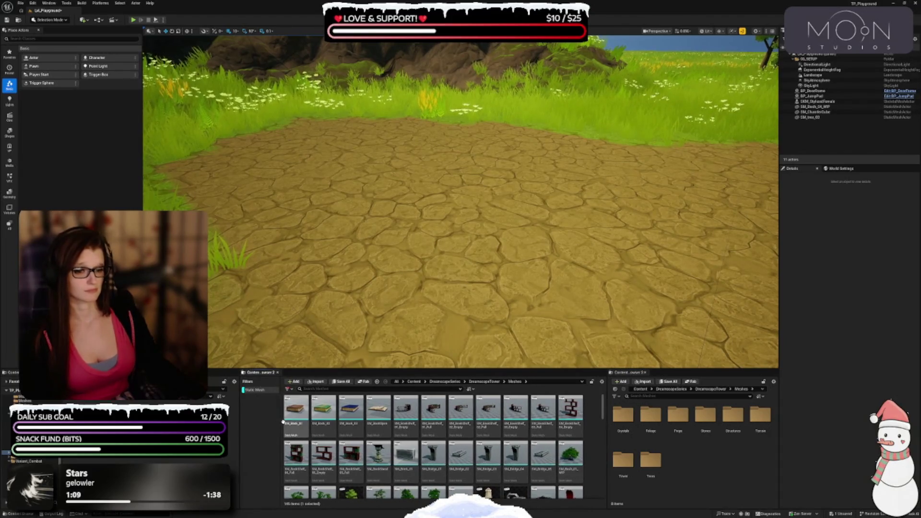
click(286, 388)
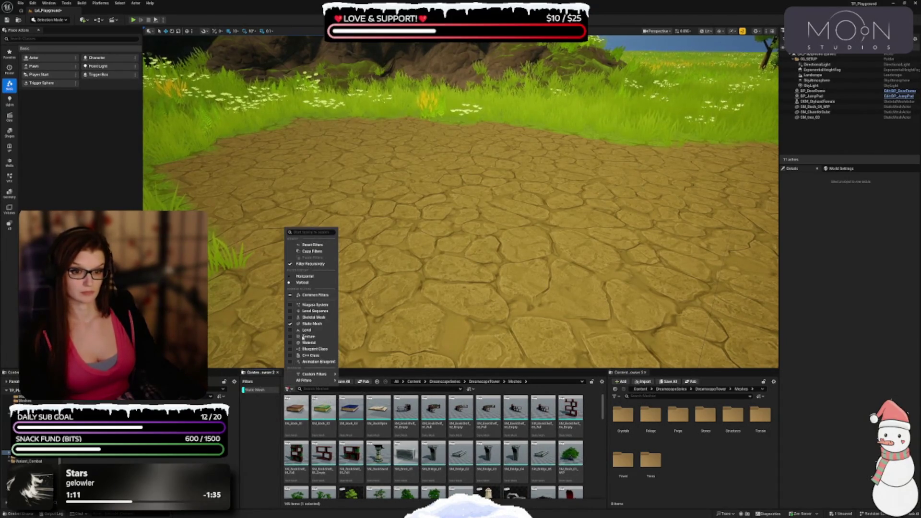
click(305, 276)
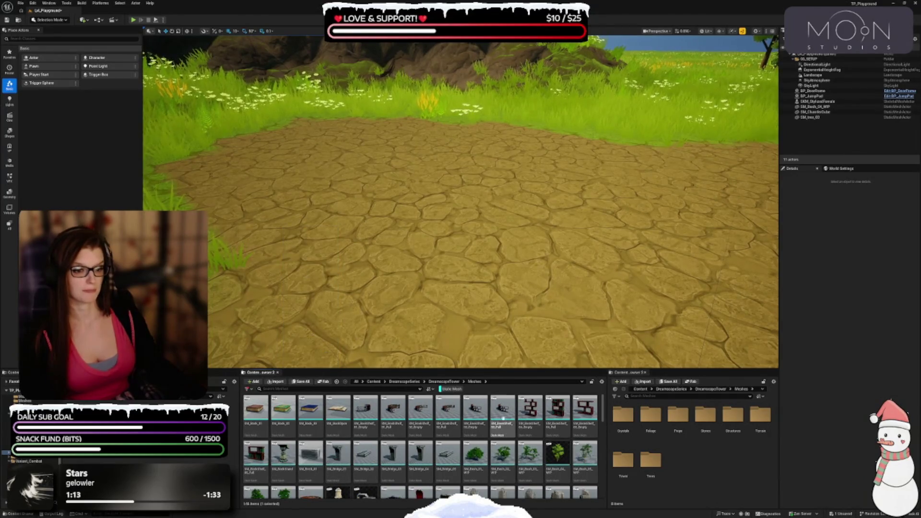
click(615, 396)
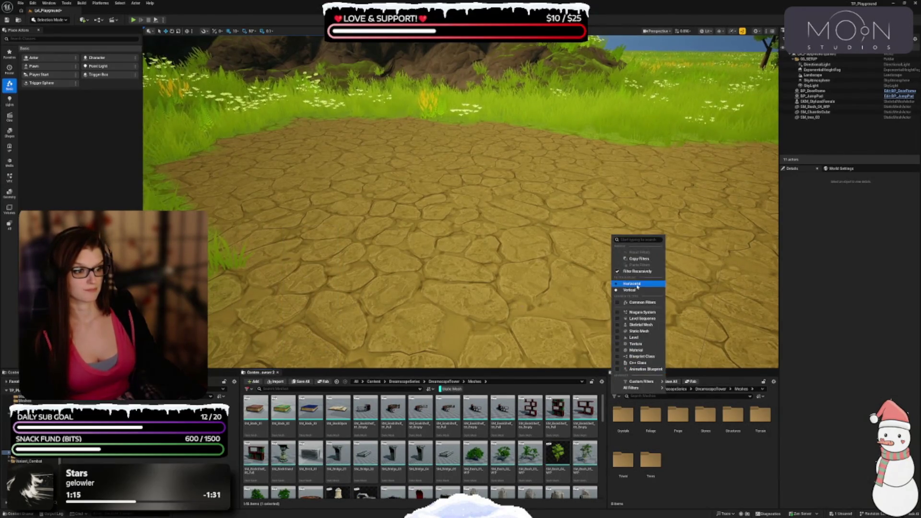
click(636, 284)
click(616, 397)
click(616, 397)
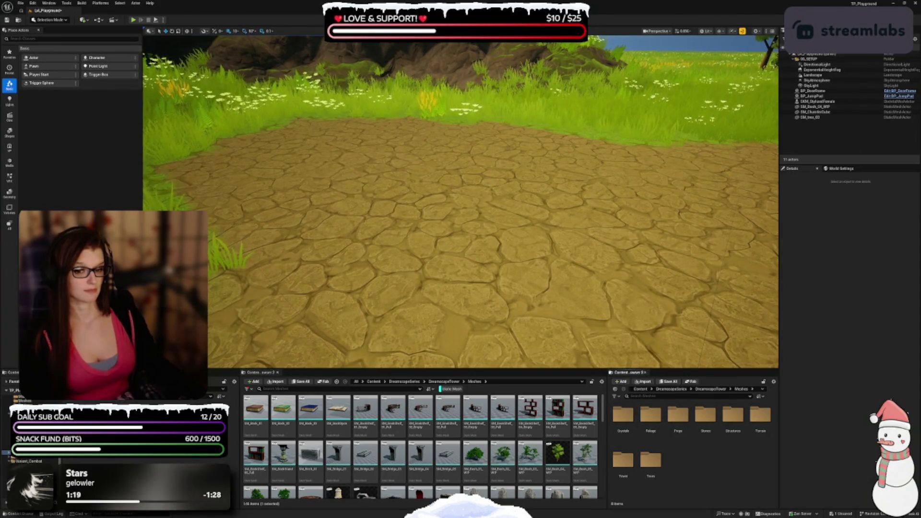
drag(239, 446, 209, 446)
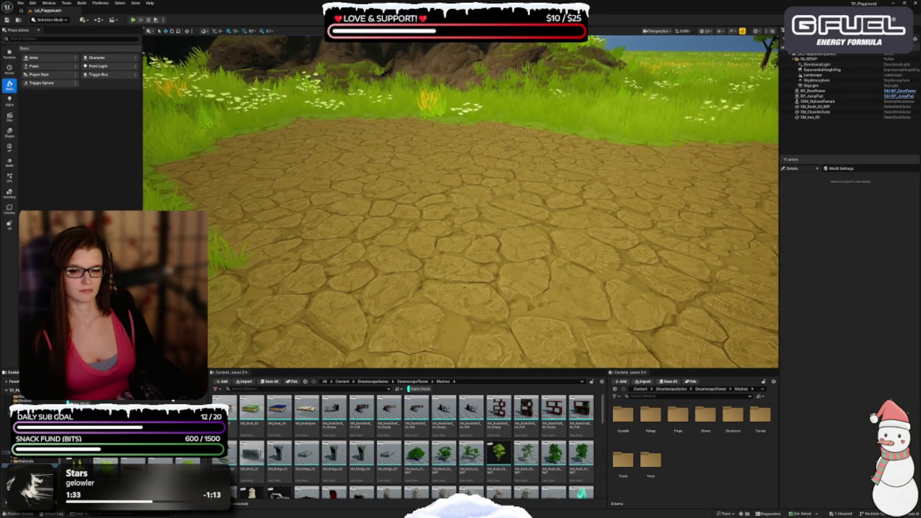
Show the folder tree in the mesh browser and dock a fourth content browser beside the third
click(211, 383)
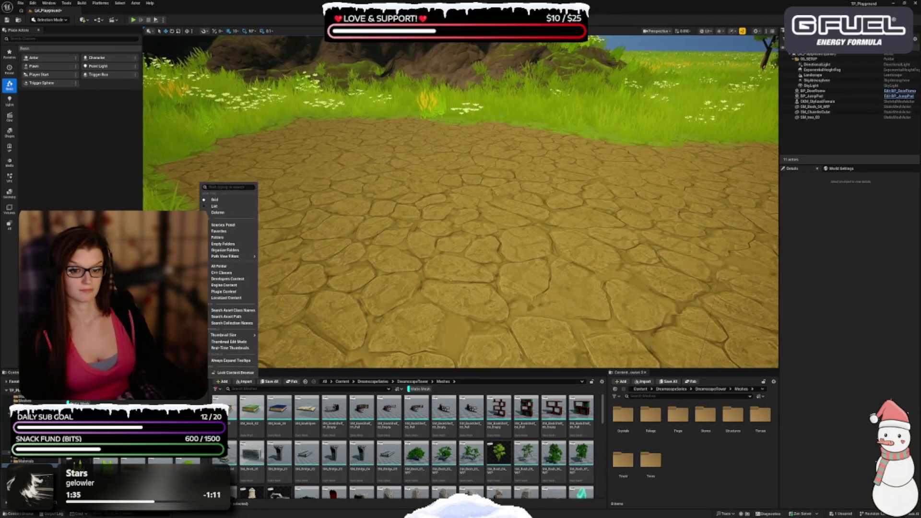
click(236, 225)
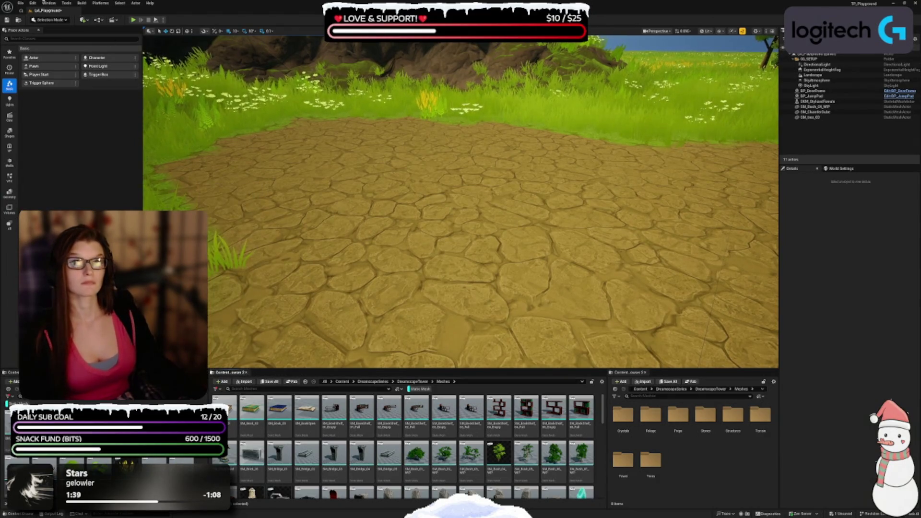
click(48, 3)
mouse_move(96, 30)
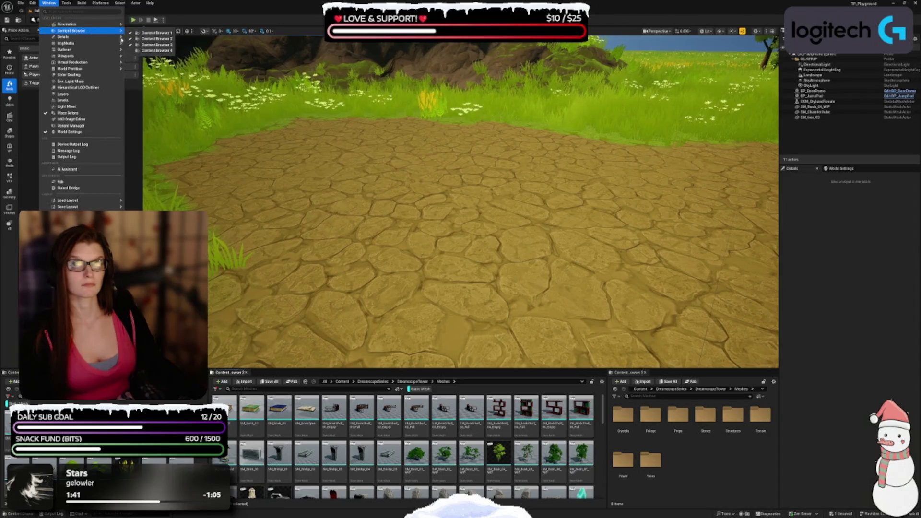
click(132, 51)
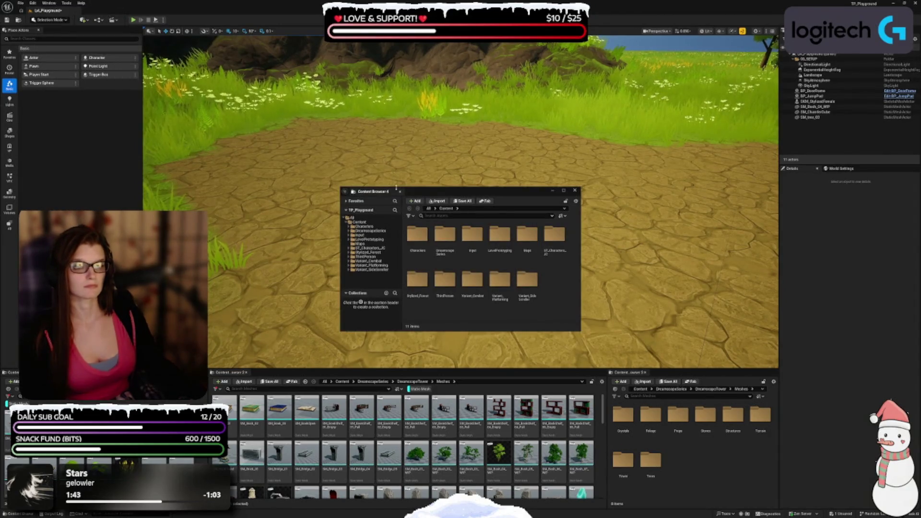
mouse_move(382, 192)
mouse_down()
mouse_move(671, 407)
mouse_move(681, 398)
mouse_move(670, 391)
mouse_up()
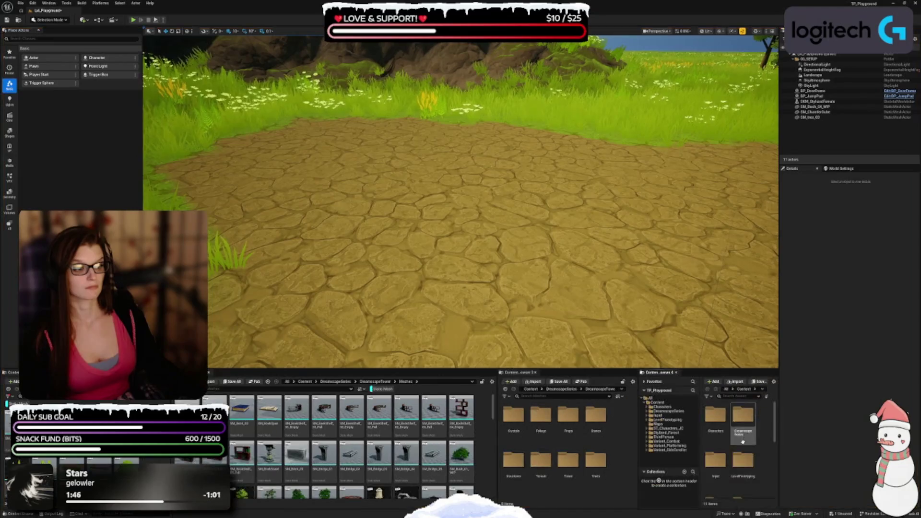
Hide the new browser's folder tree, make its filters horizontal, and adjust the browser splitters
click(773, 382)
click(796, 231)
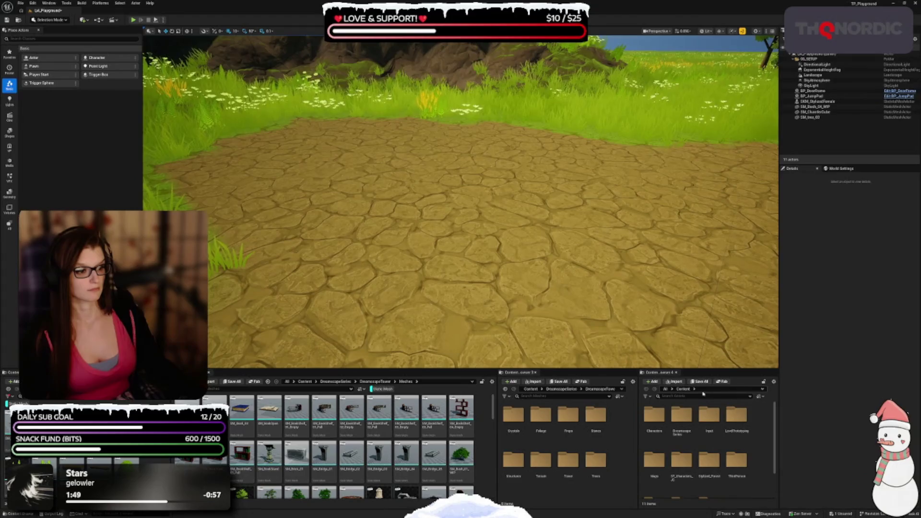
click(647, 396)
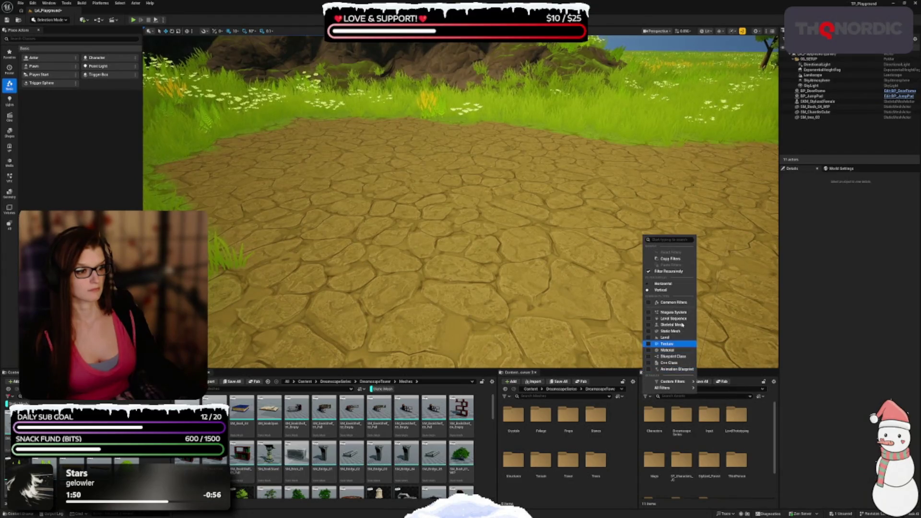
click(662, 284)
drag(639, 438, 641, 439)
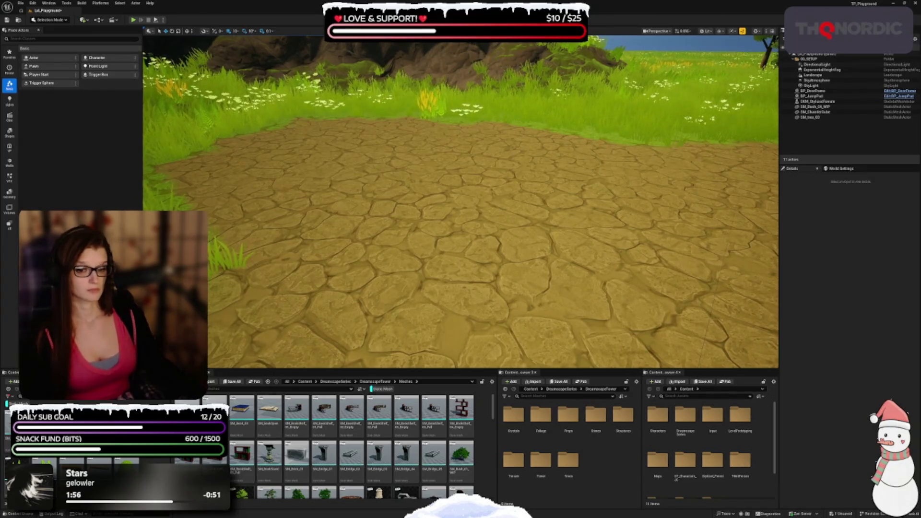
drag(161, 432, 148, 432)
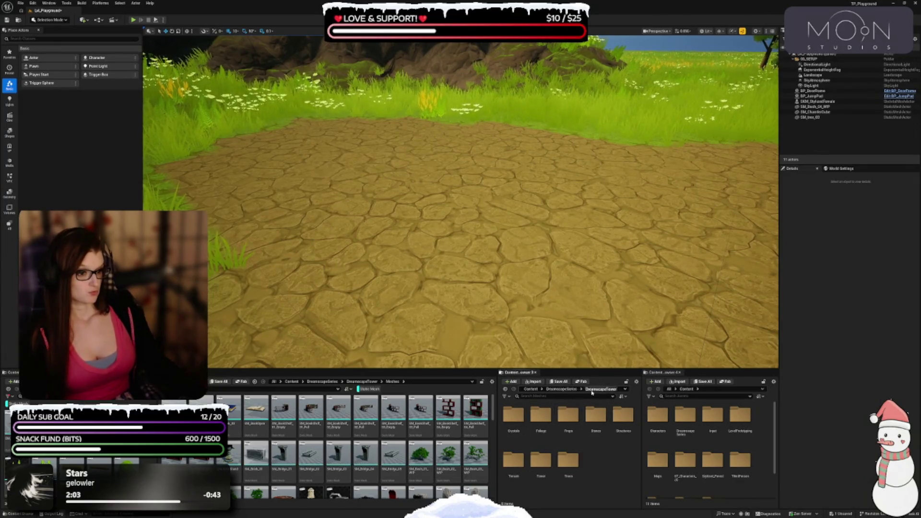
Open DreamscapeTower > Meshes in the middle browser, filtered to static meshes, and widen its grid
click(600, 389)
click(617, 421)
double_click(617, 421)
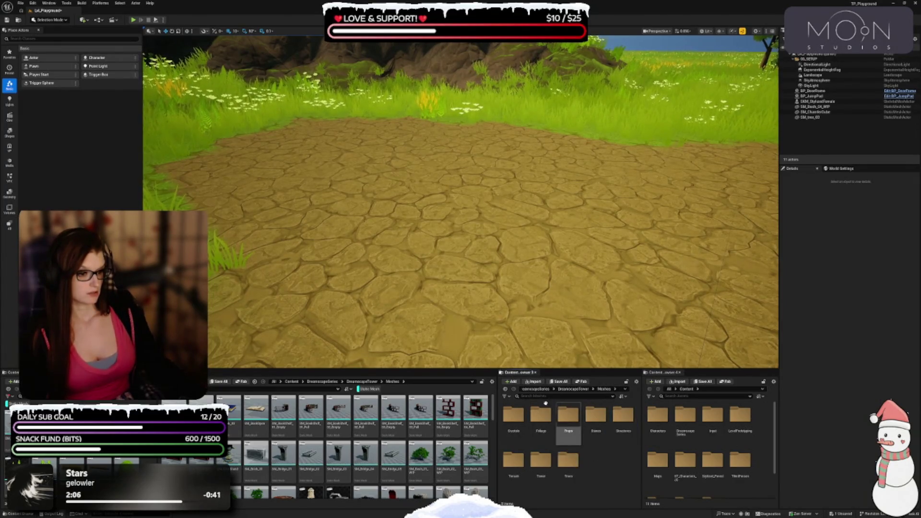
click(505, 397)
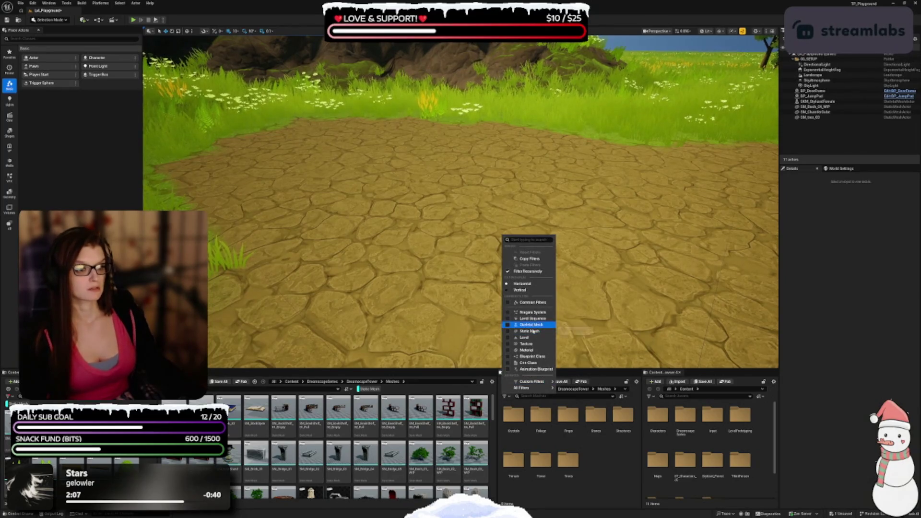
click(531, 331)
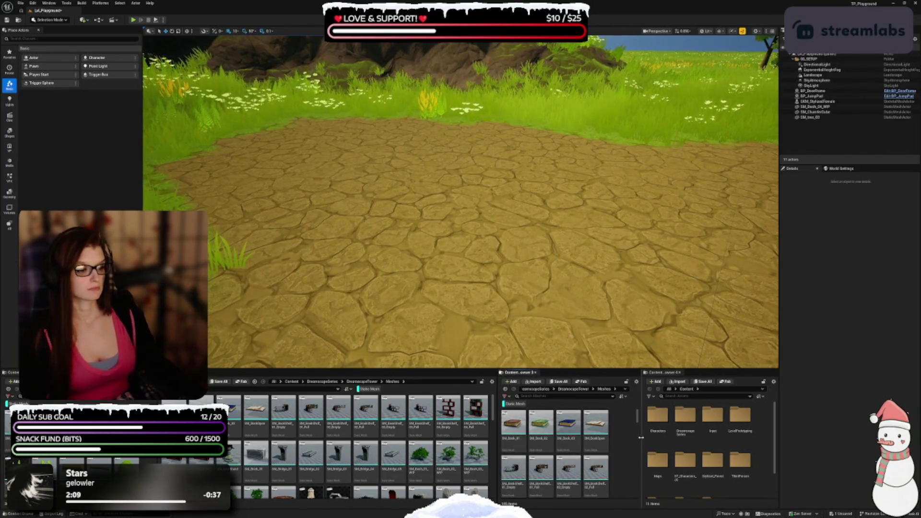
drag(642, 437, 663, 437)
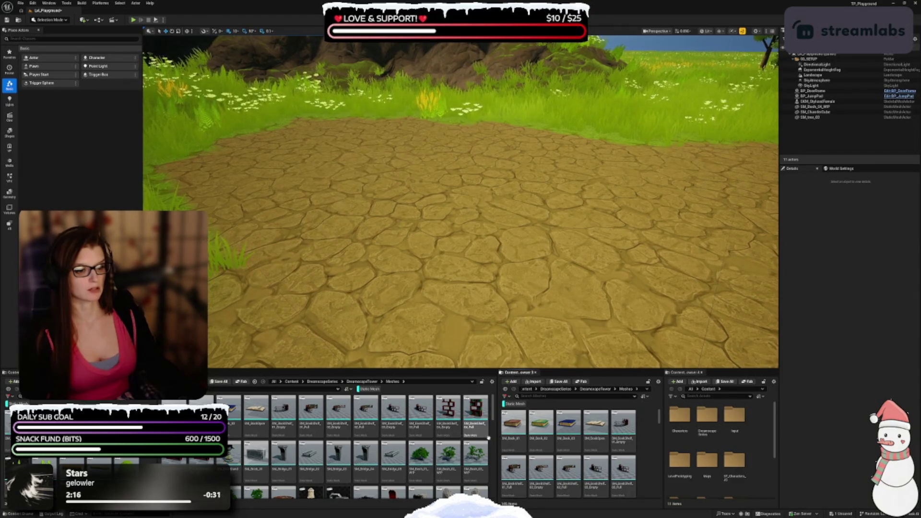
drag(494, 436, 445, 435)
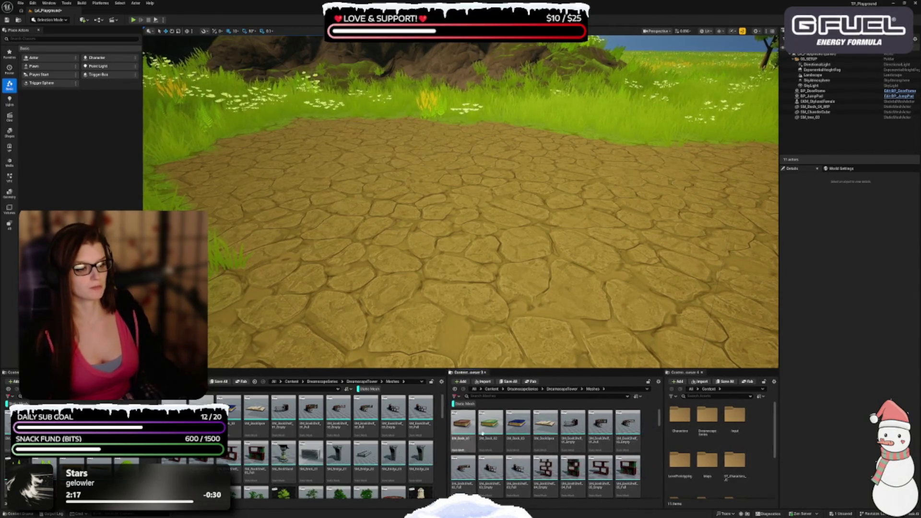
drag(662, 442, 628, 441)
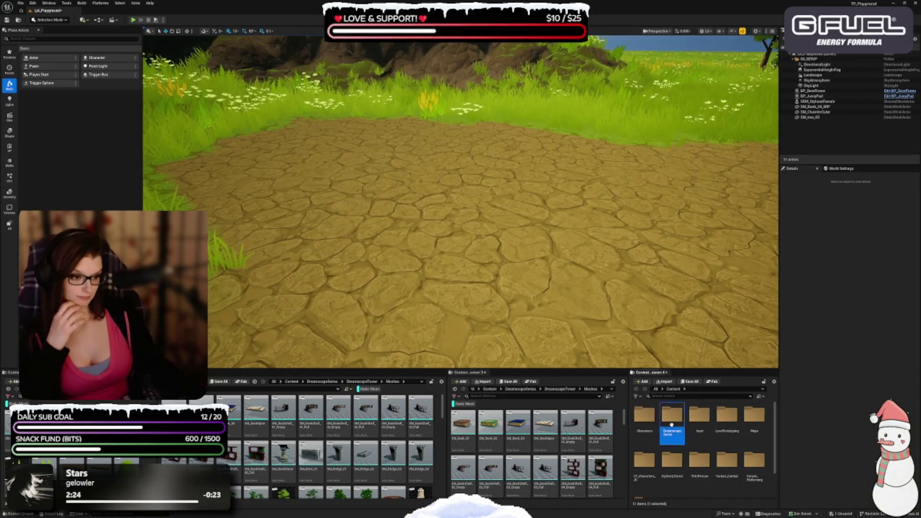
Navigate the fourth browser to Dreamscape Series > DreamscapeTower > Materials and save the level with Ctrl+S
double_click(676, 430)
click(648, 434)
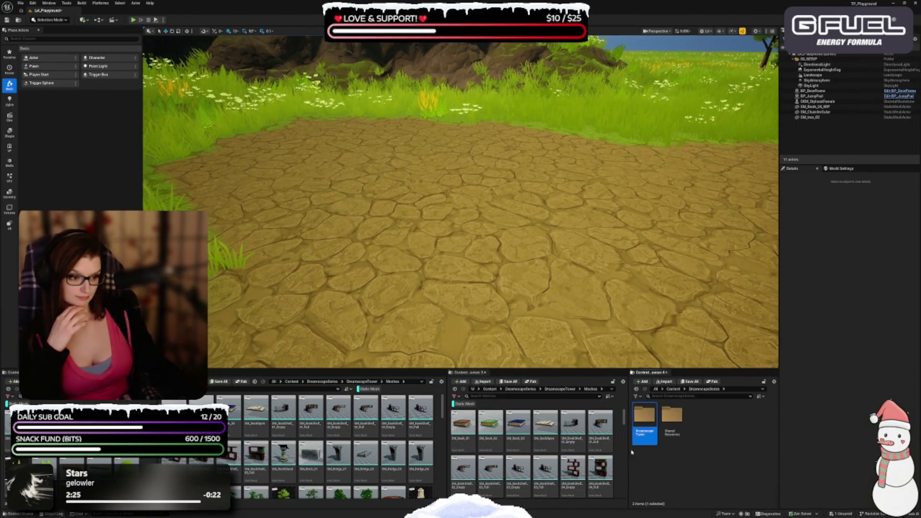
double_click(644, 420)
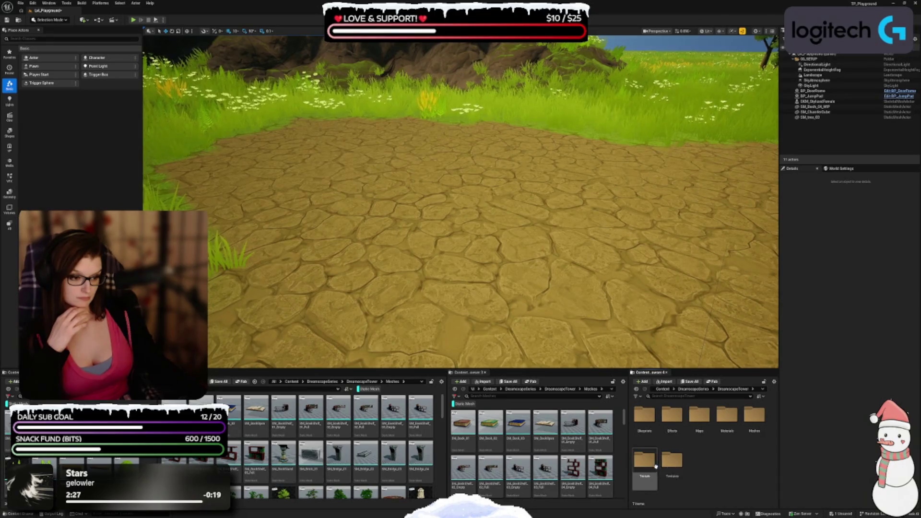
double_click(672, 460)
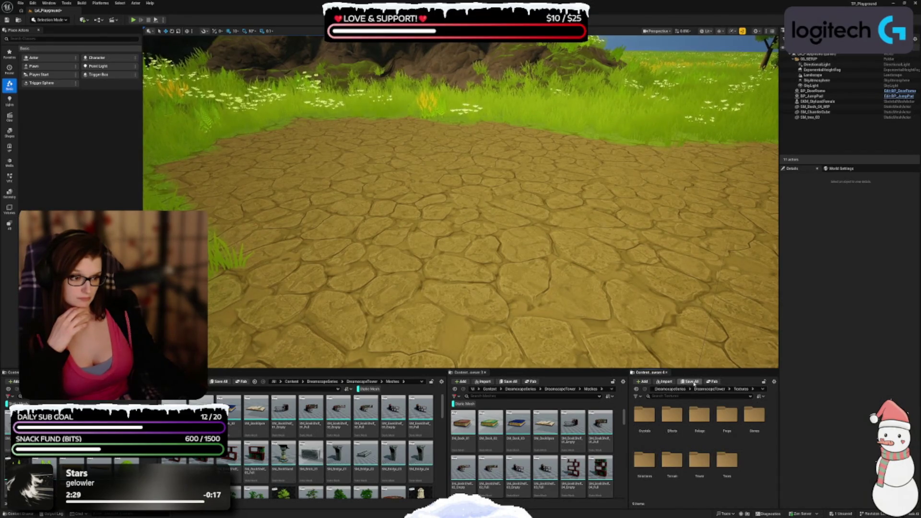
click(709, 389)
double_click(727, 415)
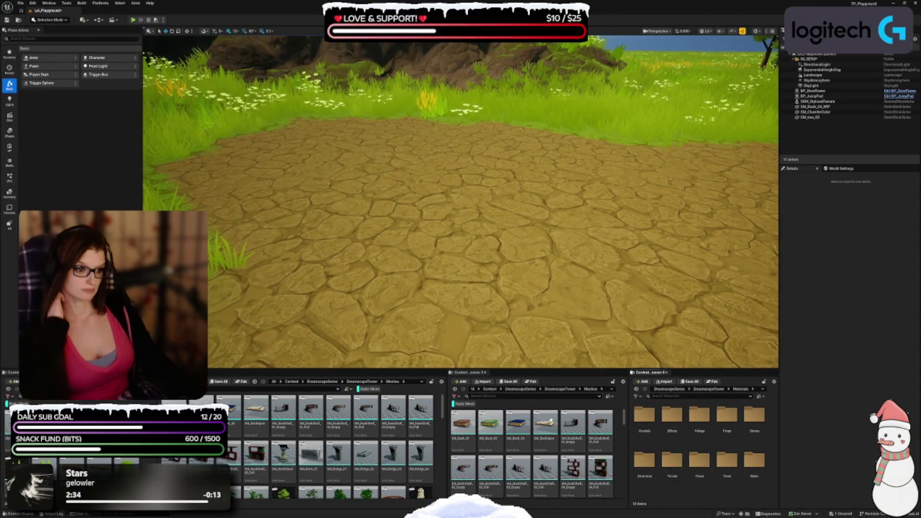
drag(628, 436, 645, 436)
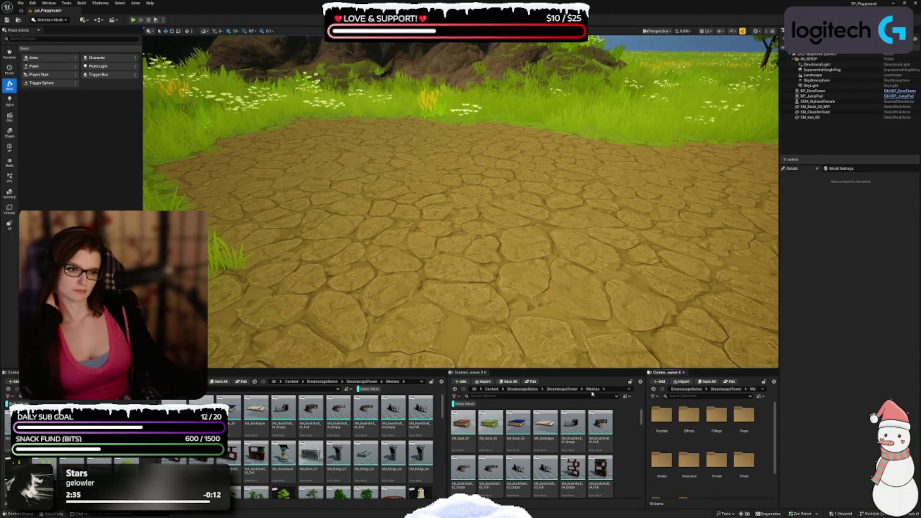
key(ctrl+s)
Set Application Scale to 0.9 in Editor Preferences and close the window
click(34, 5)
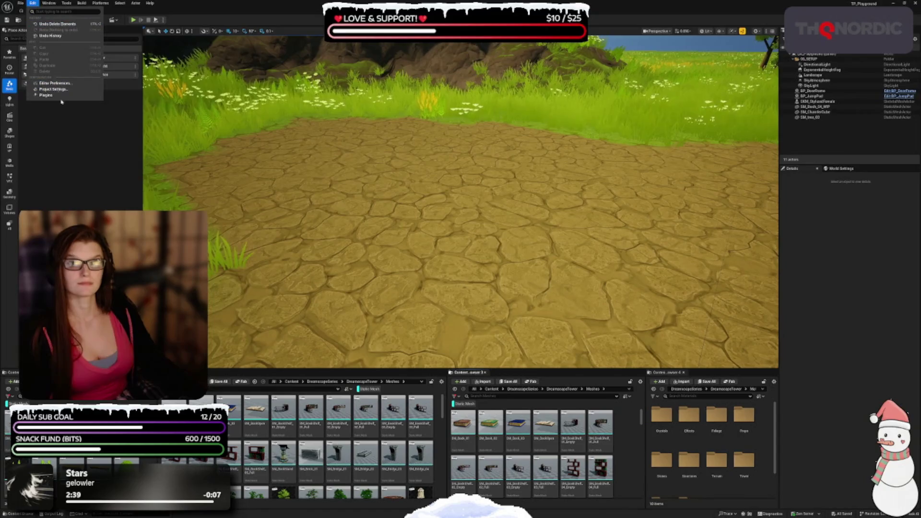
click(53, 83)
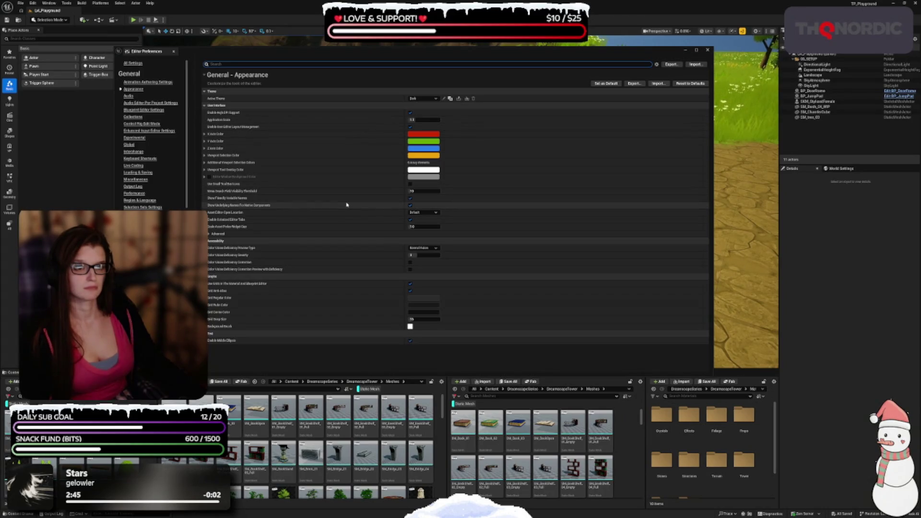
click(426, 120)
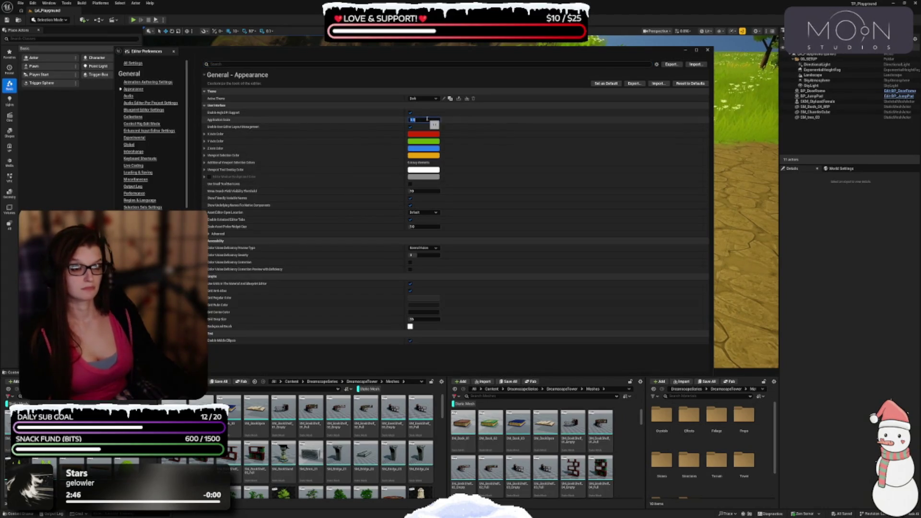
text(0.9)
key(Return)
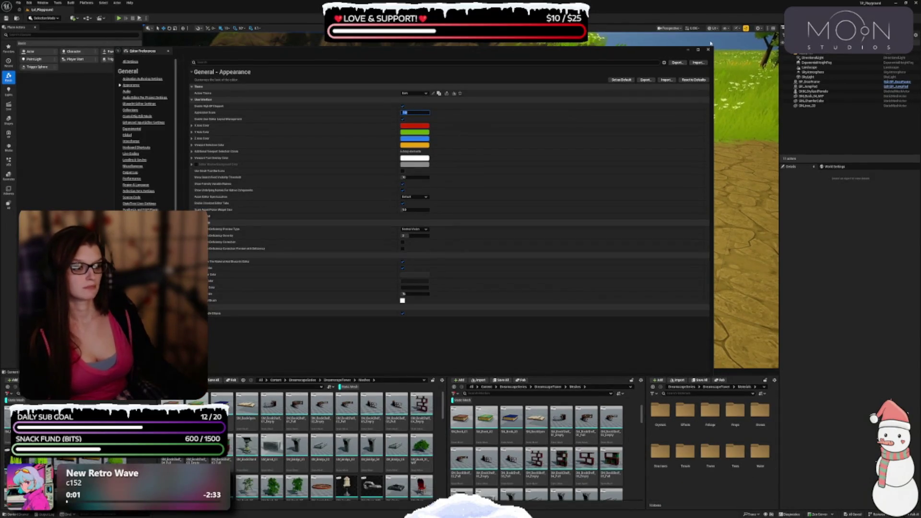
click(708, 50)
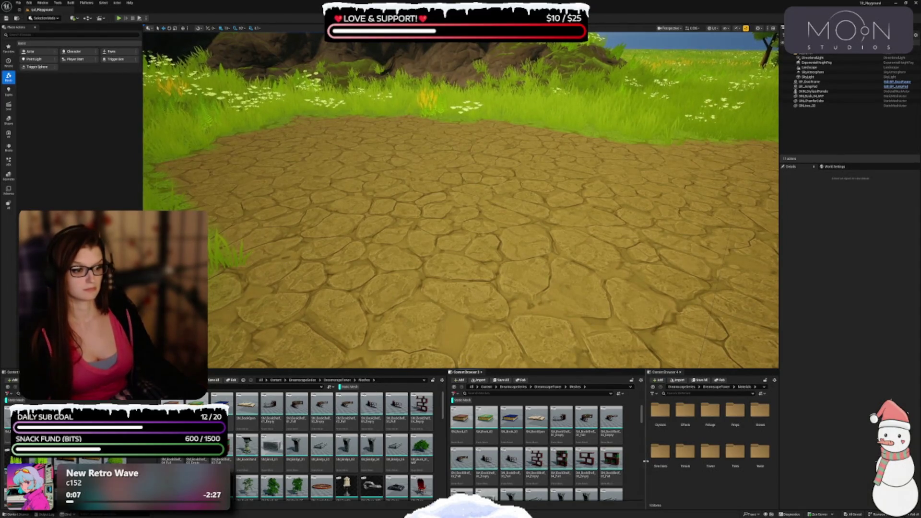
Drag the SM_Bridge_01 arch mesh from the Meshes browser onto the grass in the level
drag(645, 462, 650, 462)
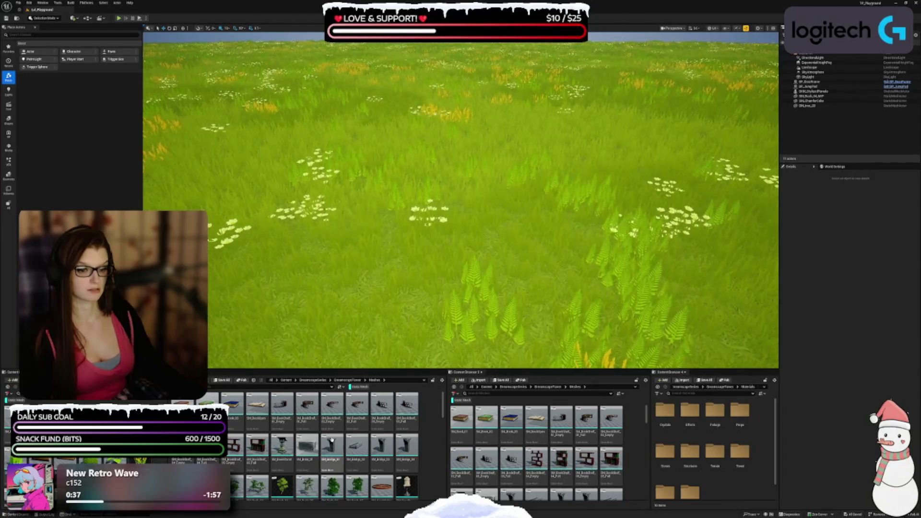
mouse_move(328, 295)
mouse_down()
mouse_move(327, 234)
mouse_move(163, 172)
mouse_move(111, 178)
mouse_up()
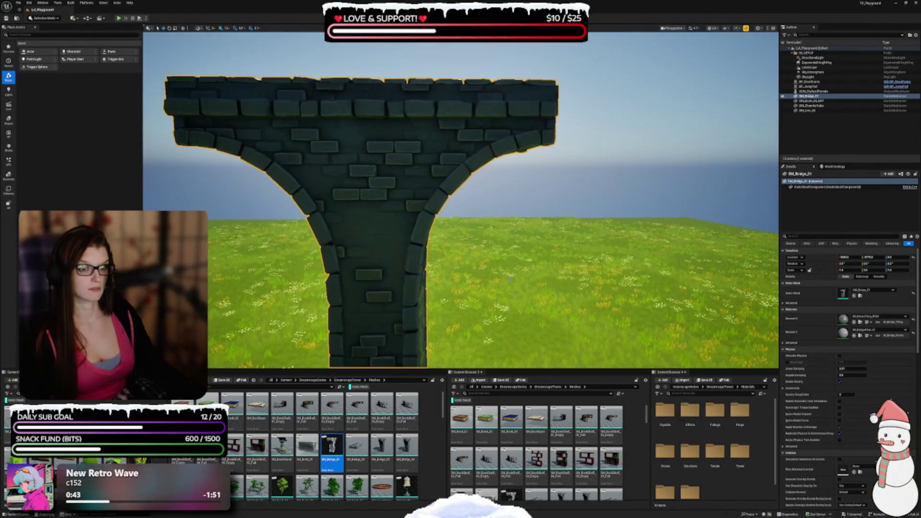
Place an SM_Bridge_02 deck in the level and butt it against the bridge arch
scroll(417, 281, down, 5)
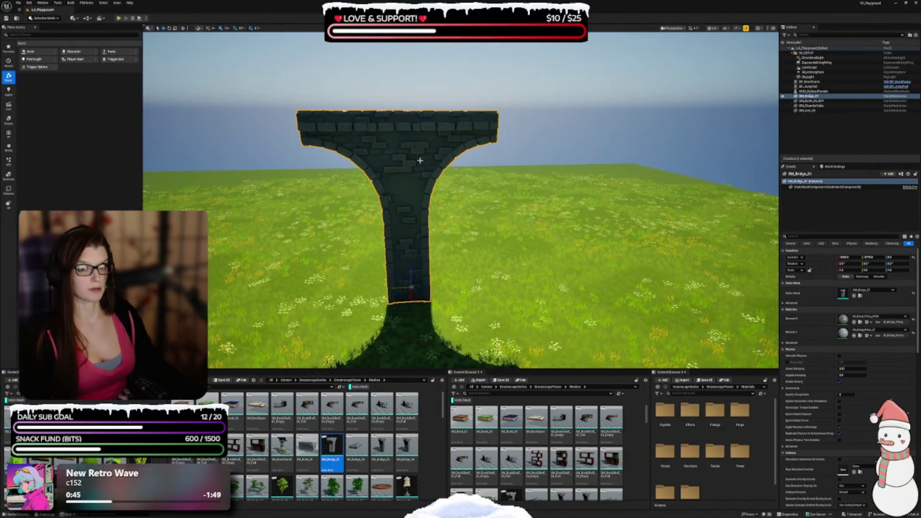
mouse_move(418, 282)
mouse_down()
mouse_move(417, 245)
mouse_move(446, 230)
mouse_up()
click(355, 445)
drag(355, 445, 420, 327)
drag(429, 182, 434, 189)
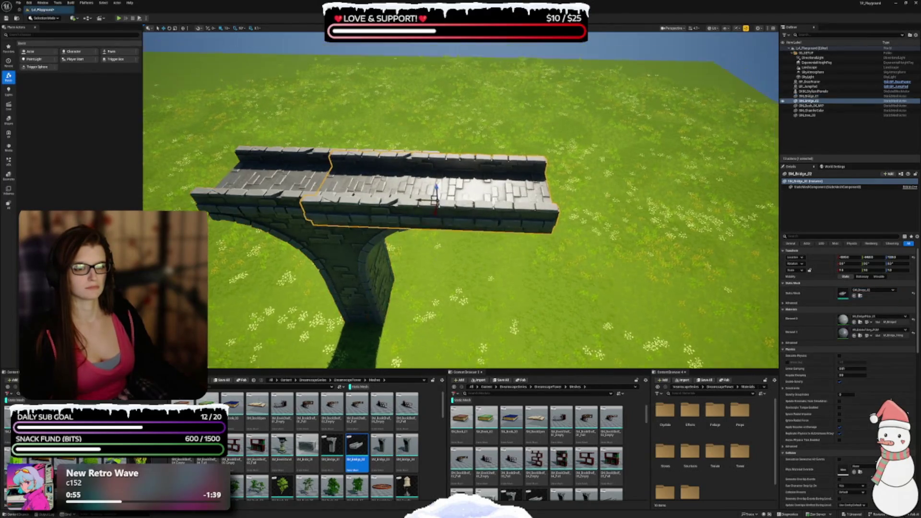
scroll(412, 204, up, 5)
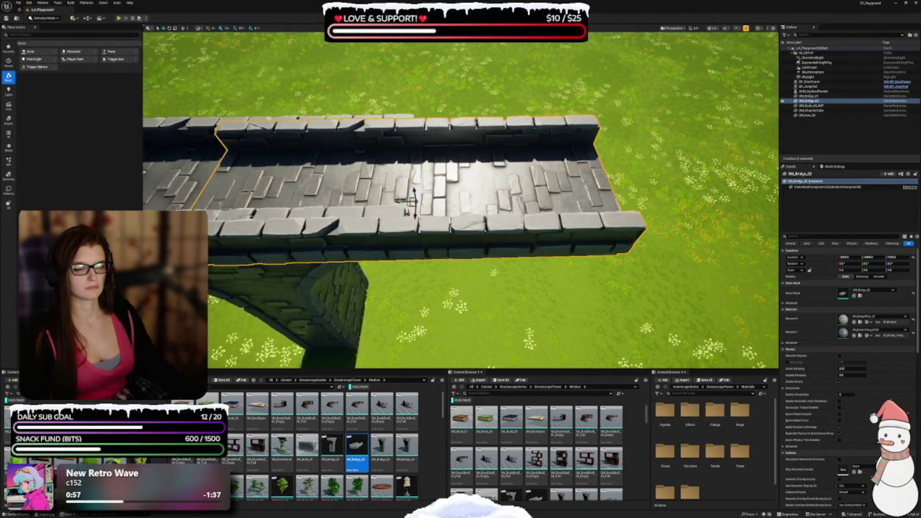
mouse_move(398, 200)
mouse_down()
mouse_move(605, 197)
mouse_move(518, 192)
mouse_up()
mouse_move(610, 191)
mouse_down()
mouse_move(610, 149)
mouse_move(594, 141)
mouse_up()
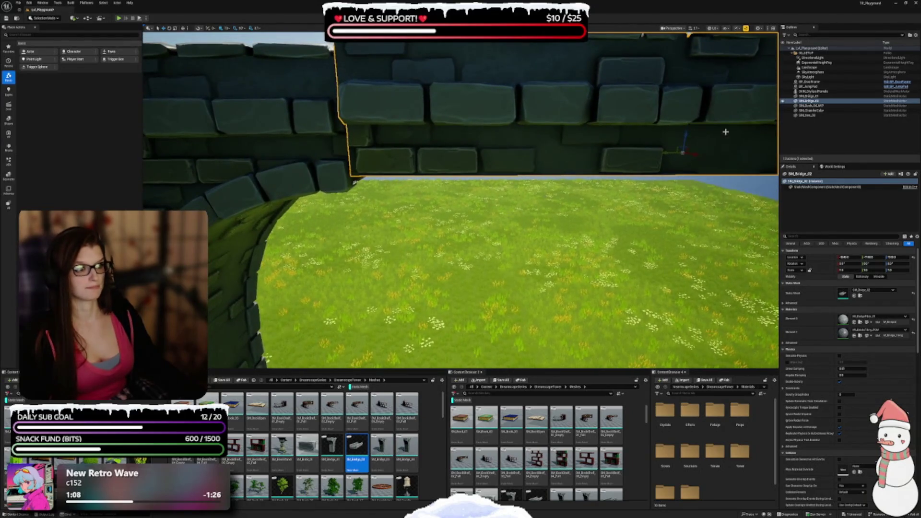
drag(687, 131, 687, 116)
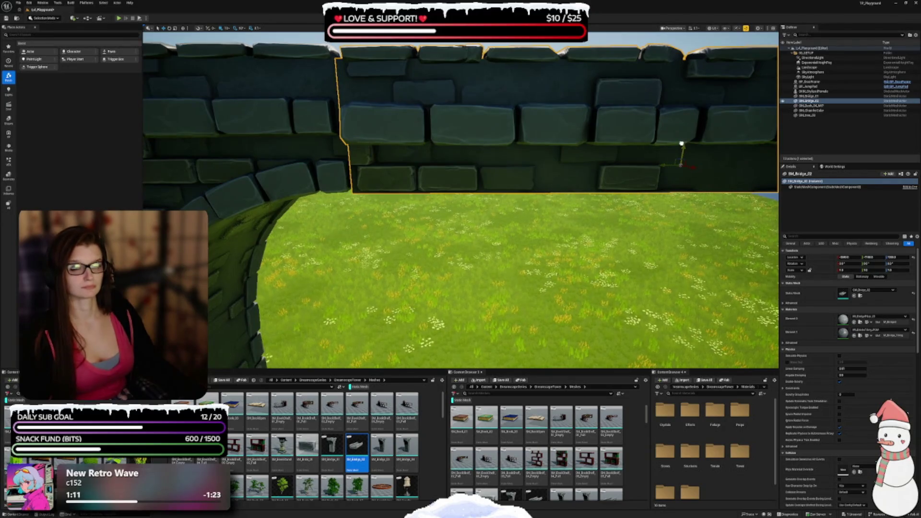
mouse_move(532, 189)
mouse_down()
mouse_move(509, 189)
mouse_move(532, 189)
mouse_up()
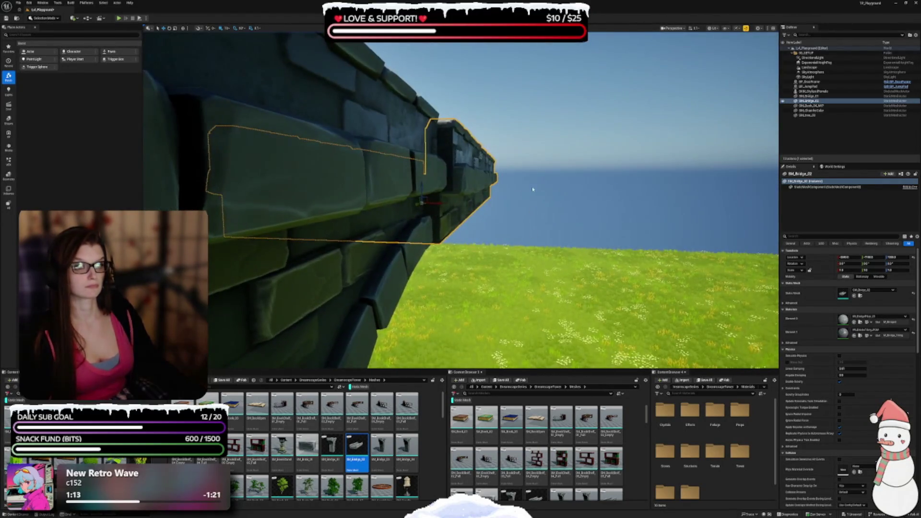
mouse_move(435, 203)
mouse_down()
mouse_move(425, 201)
mouse_move(487, 207)
mouse_up()
drag(653, 210, 664, 210)
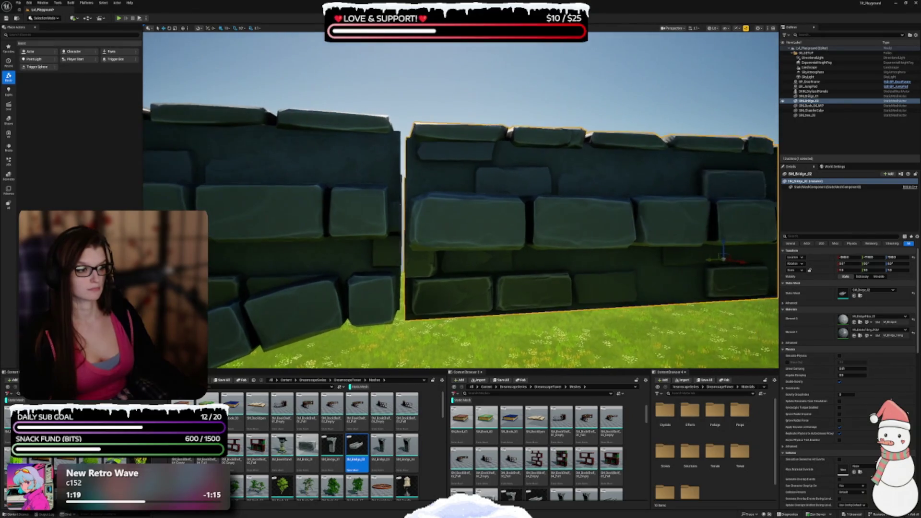
mouse_move(712, 260)
mouse_down()
mouse_move(681, 260)
mouse_move(681, 250)
mouse_move(681, 269)
mouse_move(643, 273)
mouse_move(643, 259)
mouse_up()
Delete the SM_Bridge_02 deck, then the SM_Bridge_01 arch
key(Escape)
drag(405, 256, 399, 255)
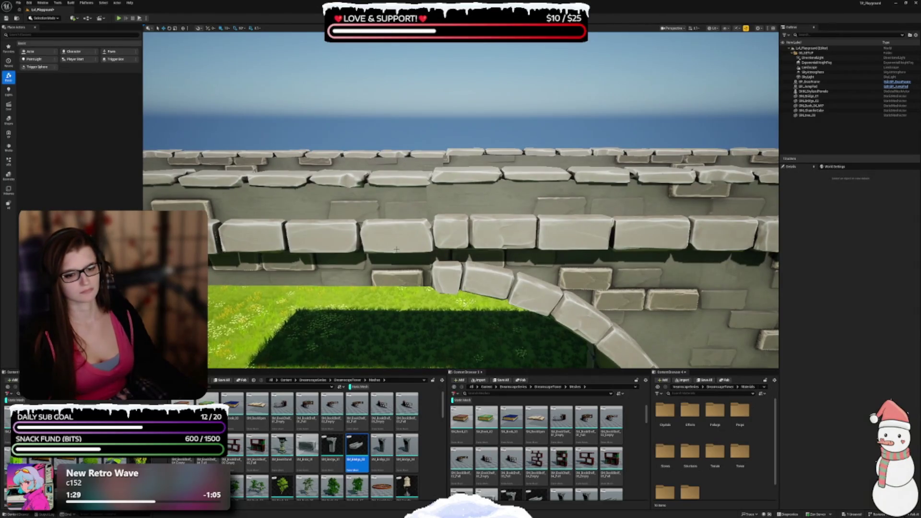
click(372, 240)
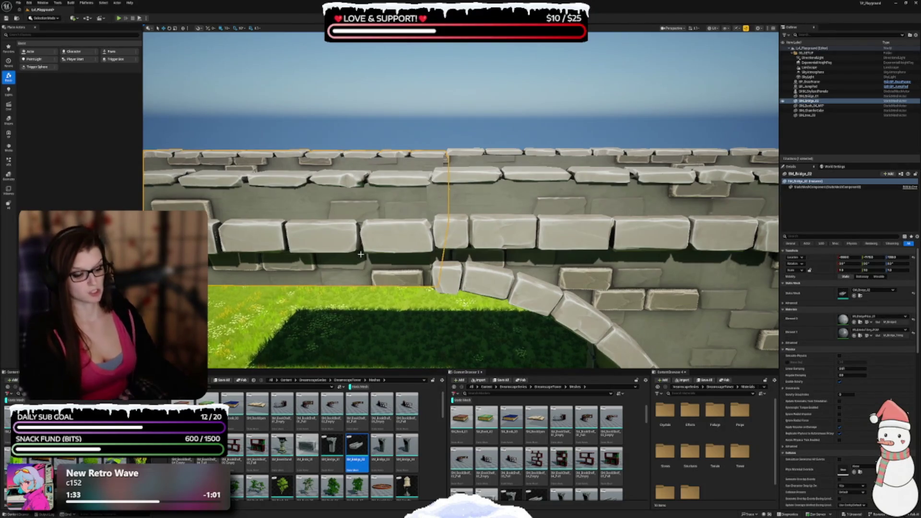
key(Delete)
click(617, 260)
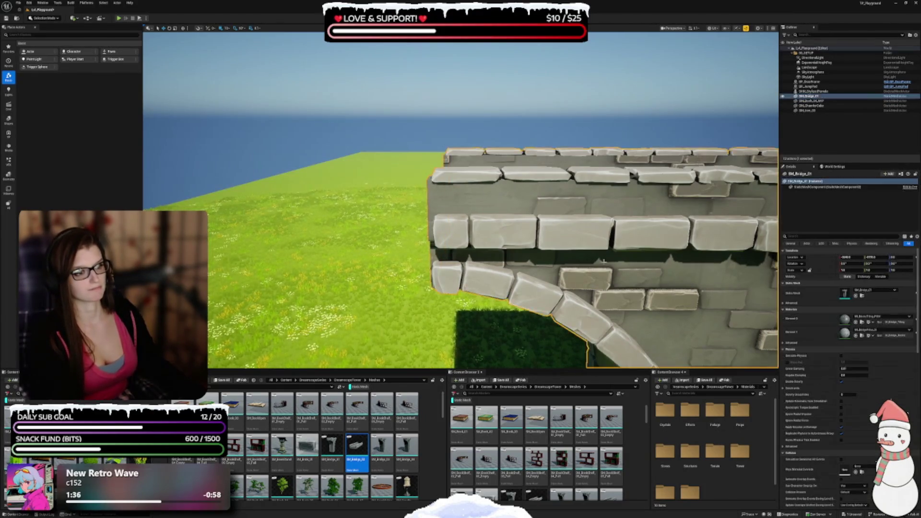
key(f)
key(Delete)
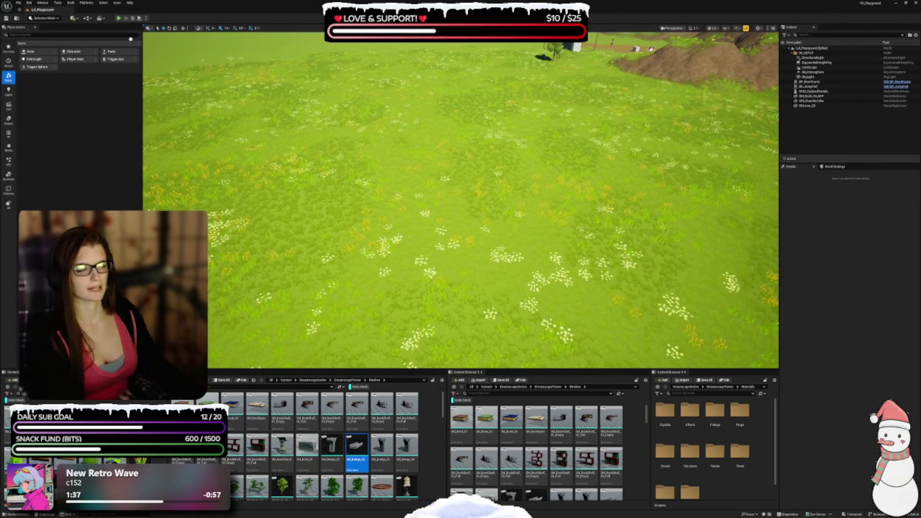
Set grid snapping to 100, place an SM_Bridge_01 arch and duplicate it beside the original
click(227, 28)
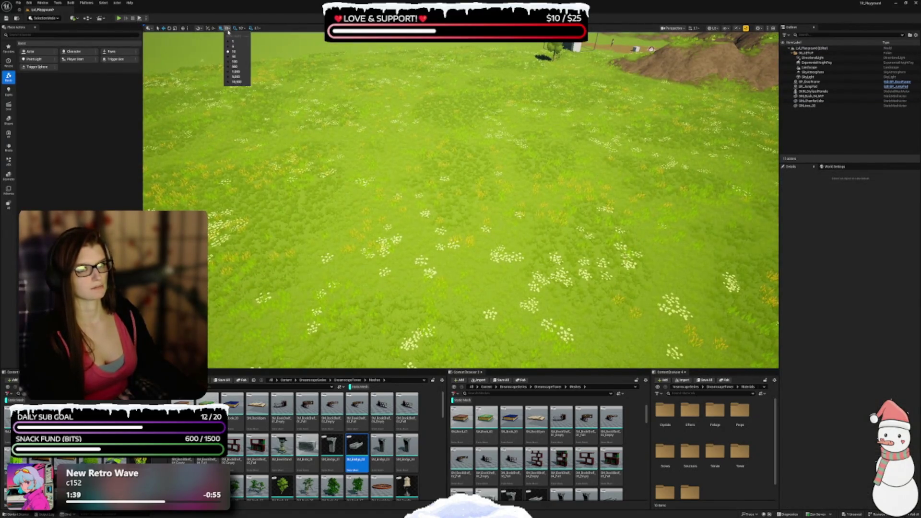
click(236, 61)
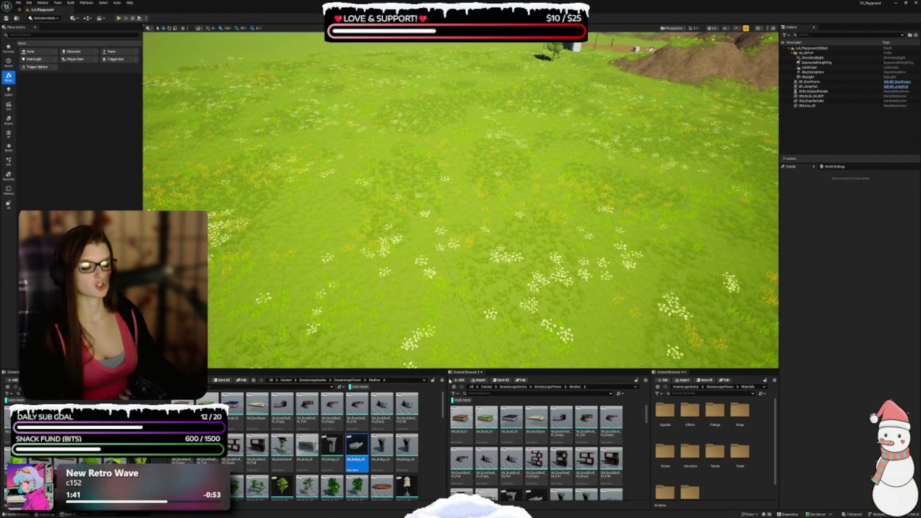
click(332, 445)
drag(331, 445, 379, 268)
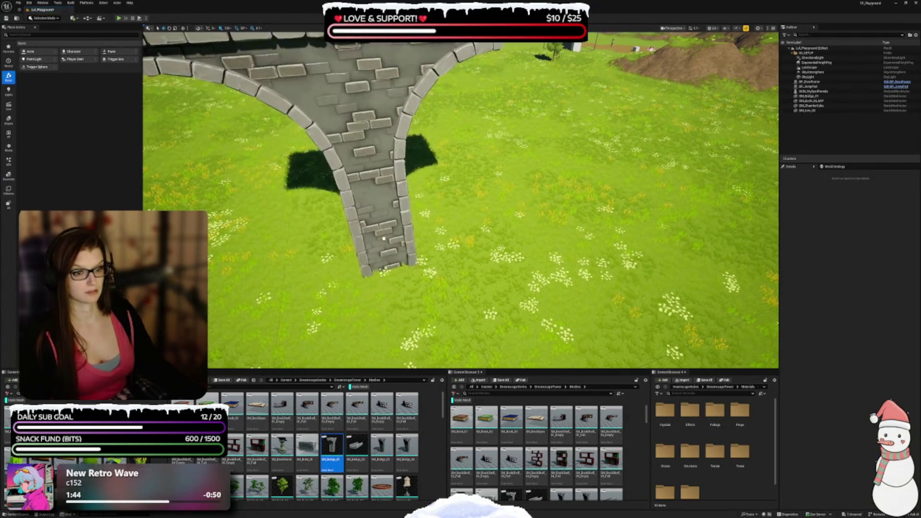
key(f)
drag(465, 201, 466, 179)
alt+drag(432, 257, 514, 259)
Swap the duplicate to the flat bridge mesh and raise it onto the arch top
click(356, 446)
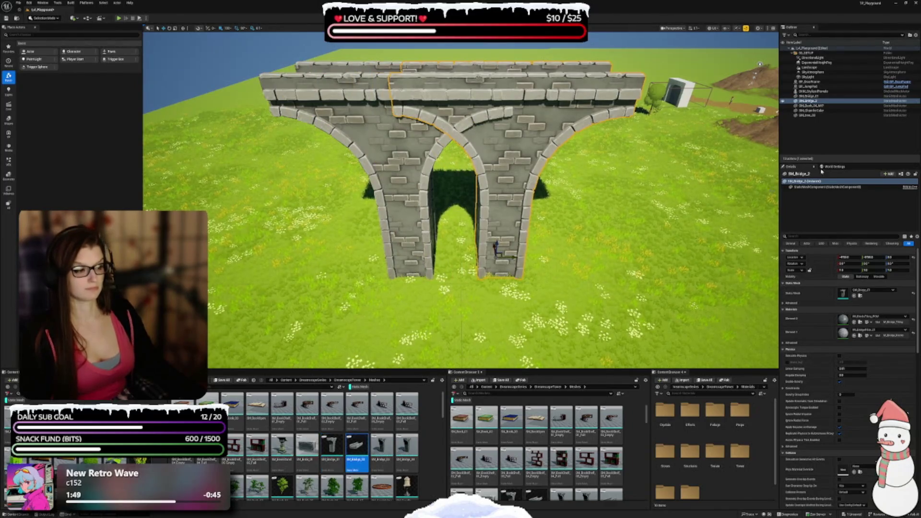
click(854, 296)
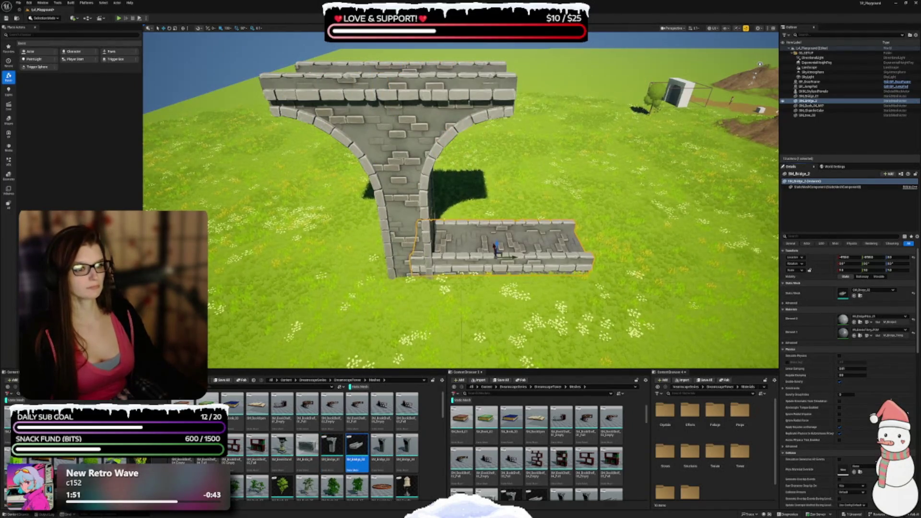
key(d)
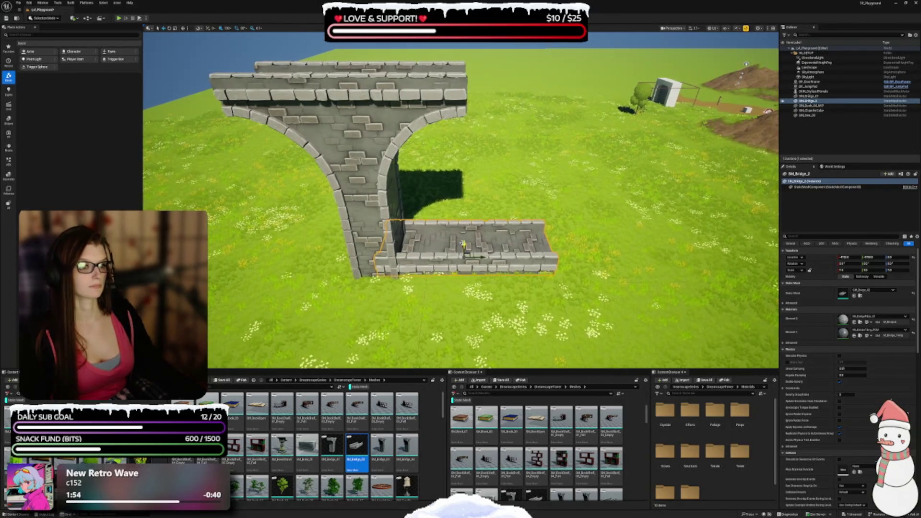
mouse_move(464, 244)
mouse_down()
mouse_move(477, 84)
mouse_move(623, 102)
mouse_move(608, 102)
mouse_up()
key(w)
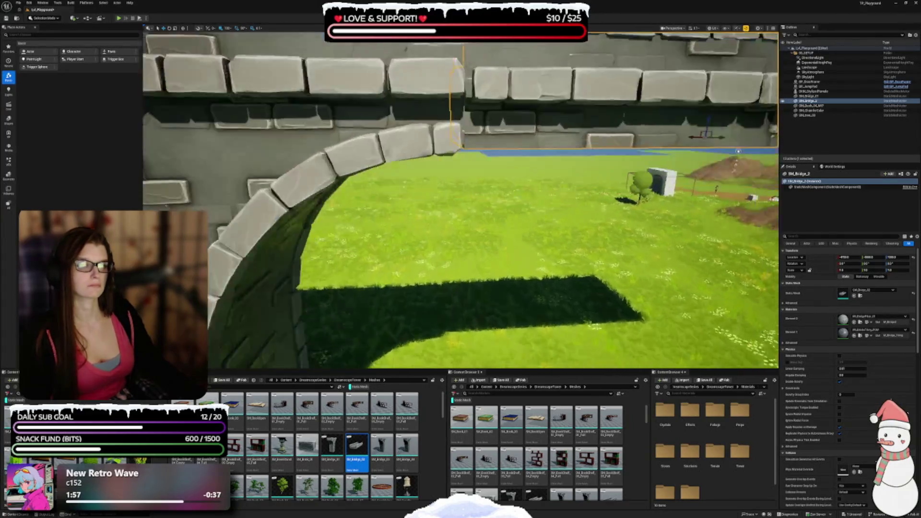
key(q)
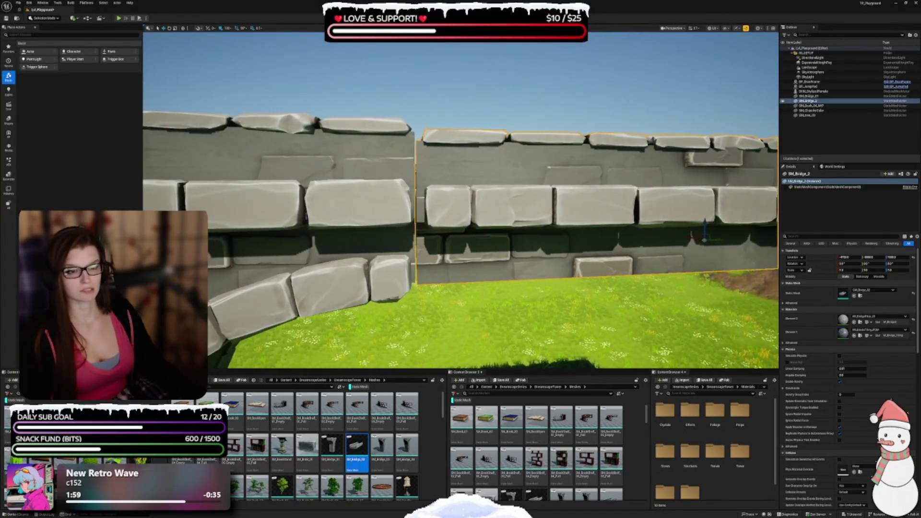
key(s)
key(e)
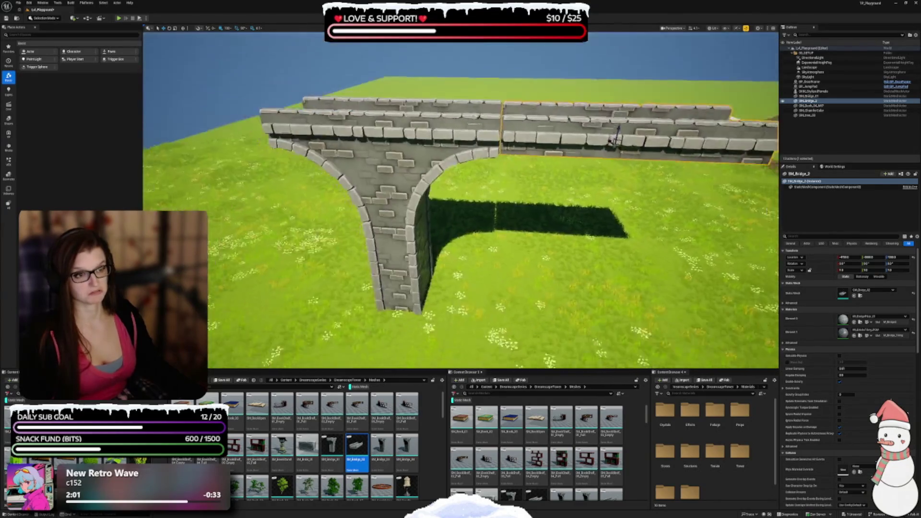
key(a)
key(a)
Copy the T-shaped arch and try other bridge meshes until it becomes a small flat walkway
click(479, 225)
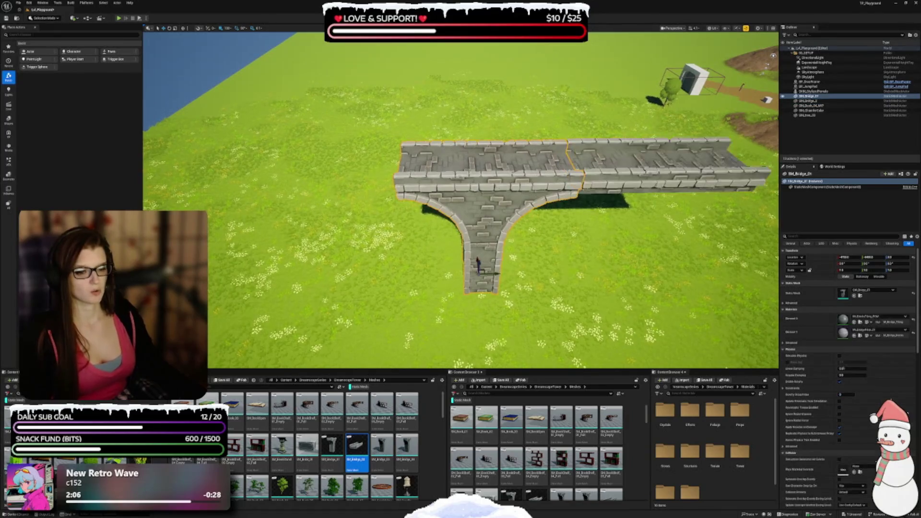
key(e)
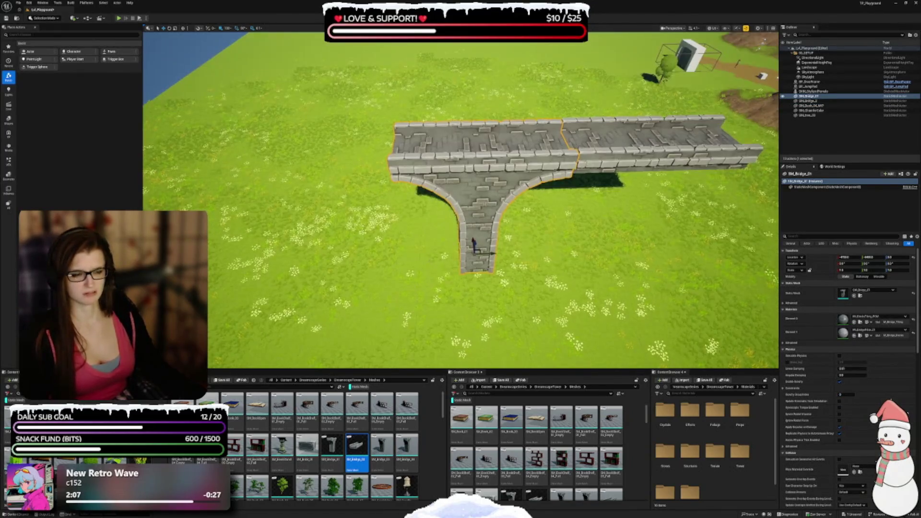
mouse_move(492, 254)
mouse_down()
mouse_move(295, 249)
mouse_move(357, 243)
mouse_up()
key(a)
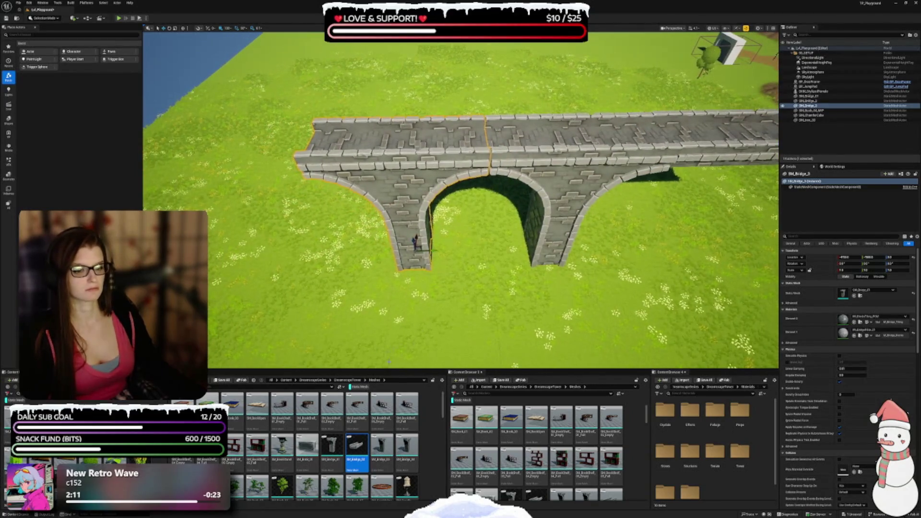
click(388, 455)
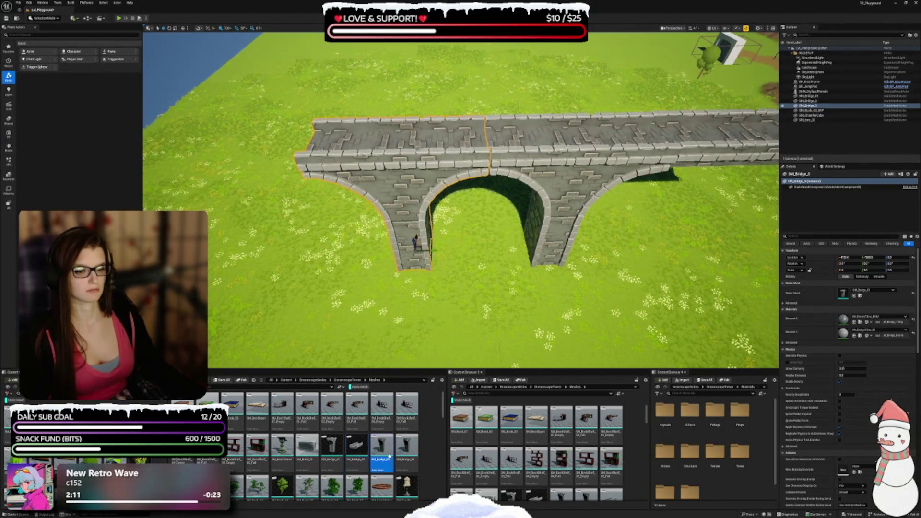
click(854, 296)
key(f)
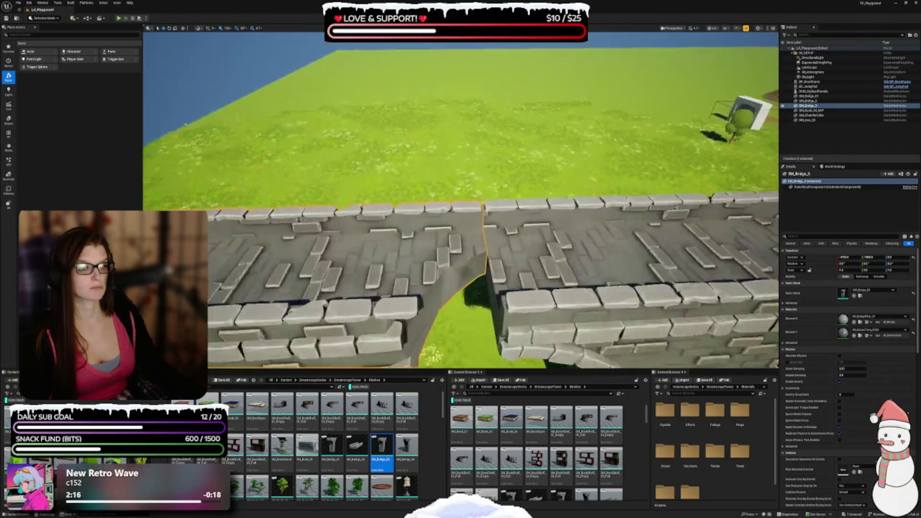
click(406, 450)
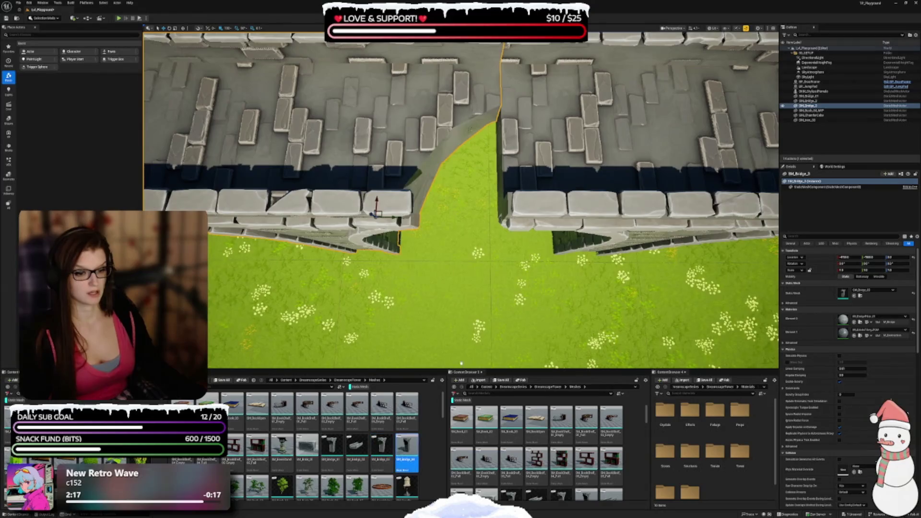
click(854, 295)
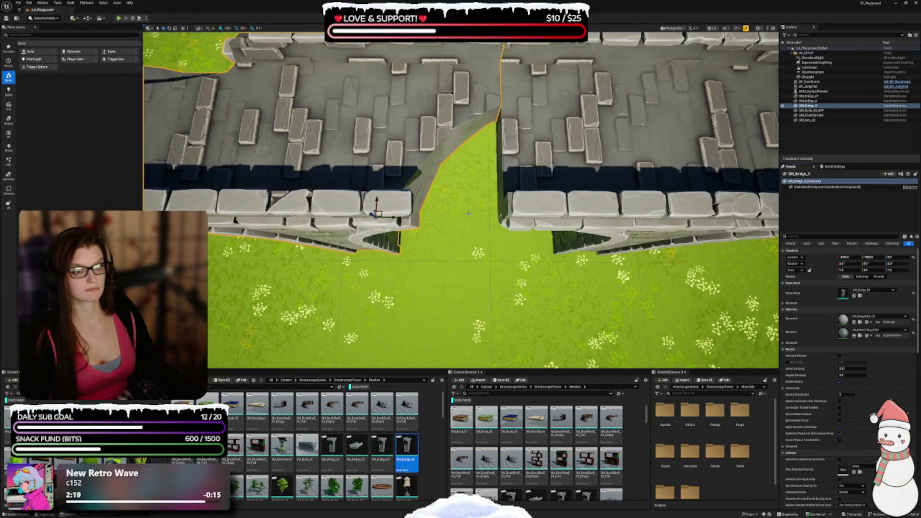
scroll(468, 213, down, 5)
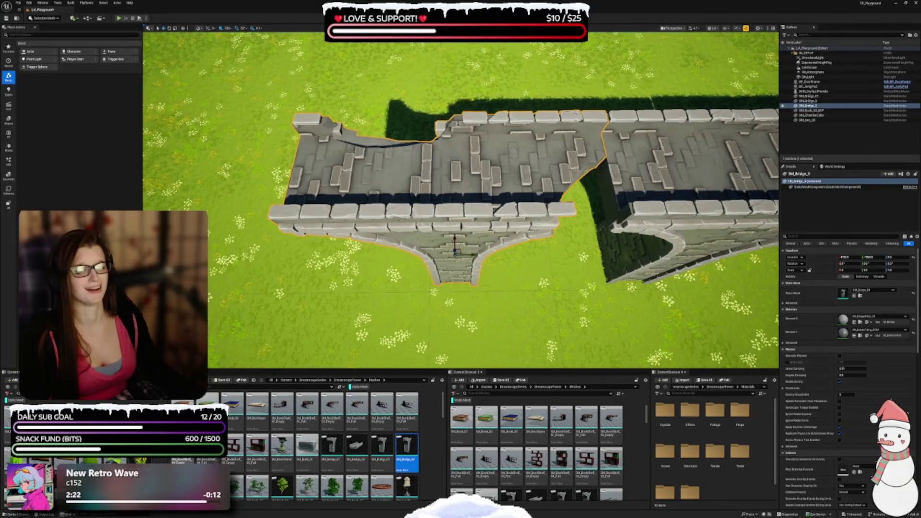
scroll(243, 483, down, 1)
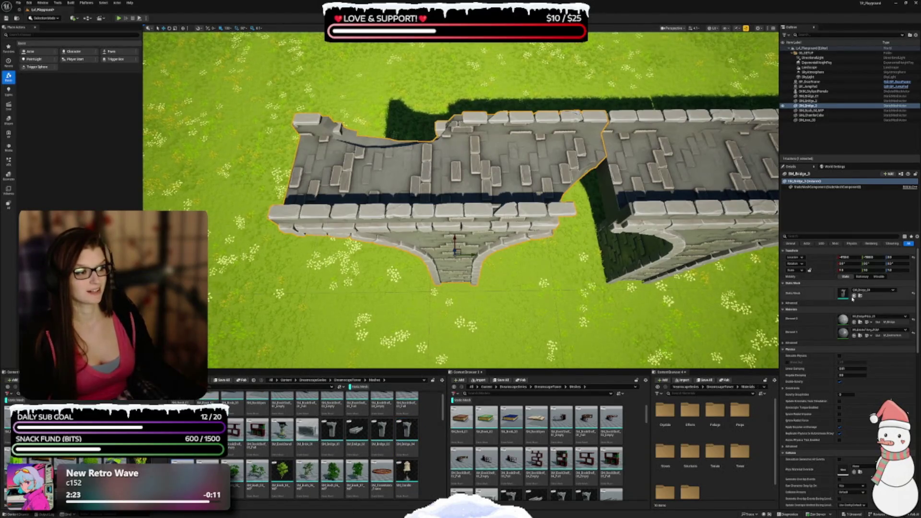
click(853, 296)
mouse_move(460, 201)
mouse_down()
mouse_move(484, 139)
mouse_move(465, 158)
mouse_up()
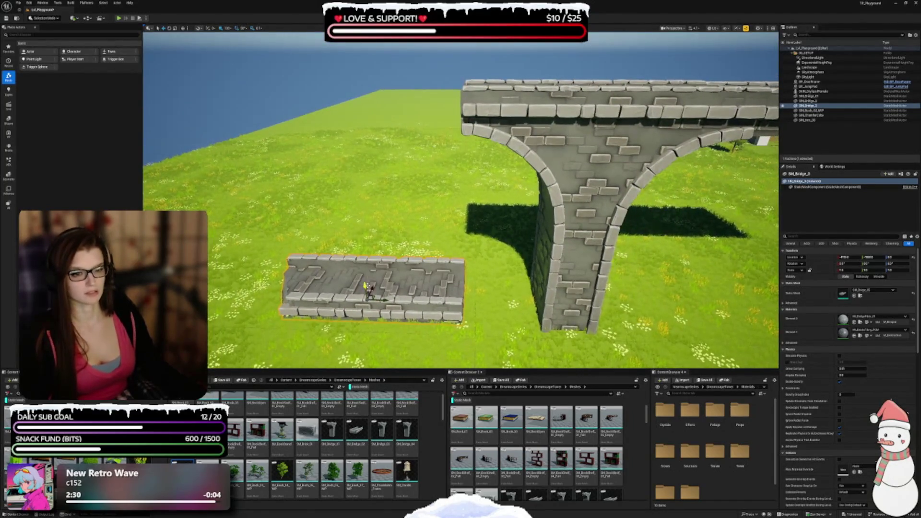
Lift the walkway onto the bridge left of the arch and check the deck joins
drag(365, 287, 363, 58)
drag(465, 163, 460, 288)
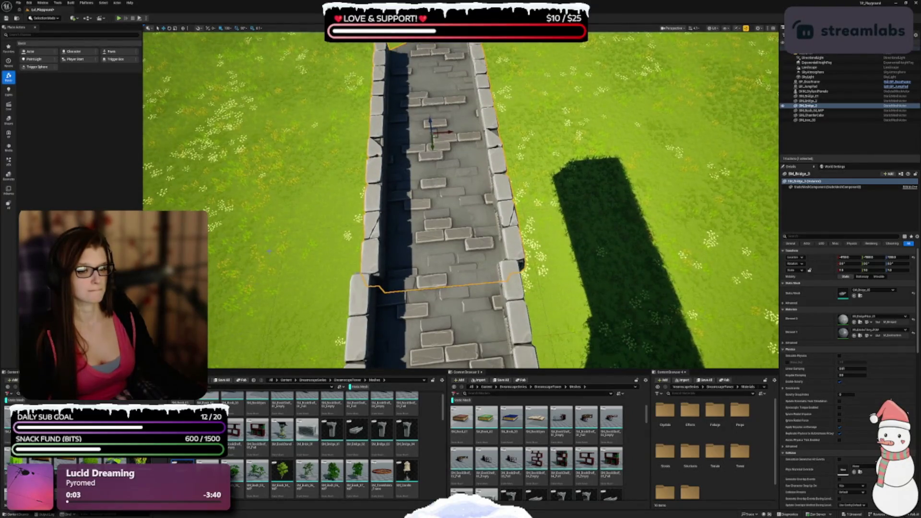
mouse_move(460, 201)
mouse_down()
mouse_move(537, 201)
mouse_move(561, 172)
mouse_move(561, 225)
mouse_move(551, 234)
mouse_move(304, 249)
mouse_up()
scroll(315, 427, down, 2)
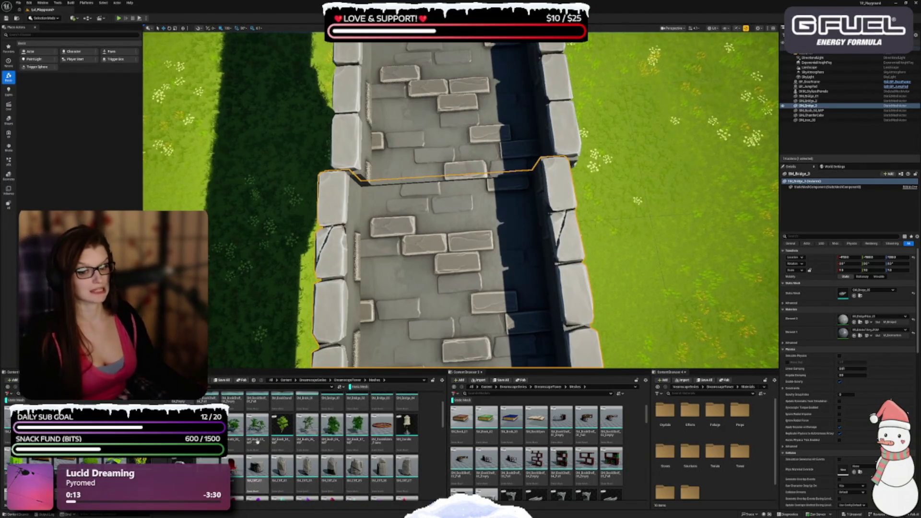
scroll(430, 262, up, 6)
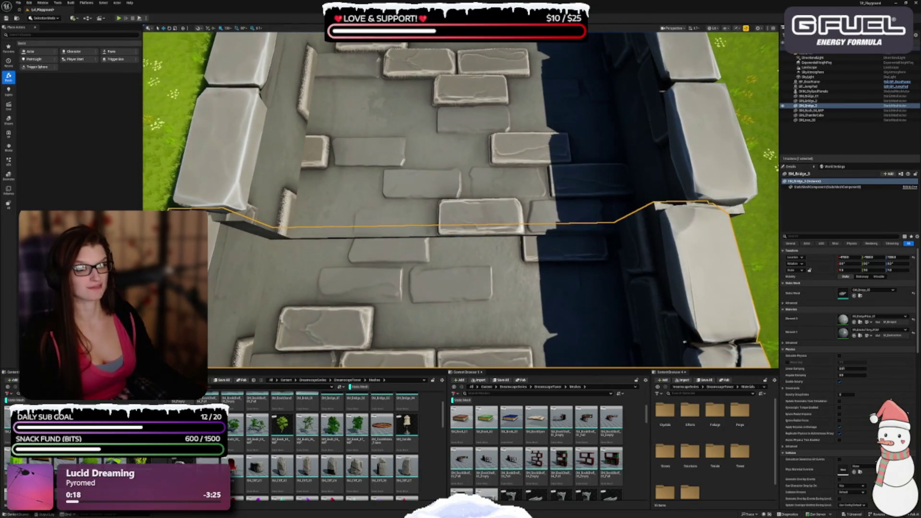
scroll(460, 201, down, 6)
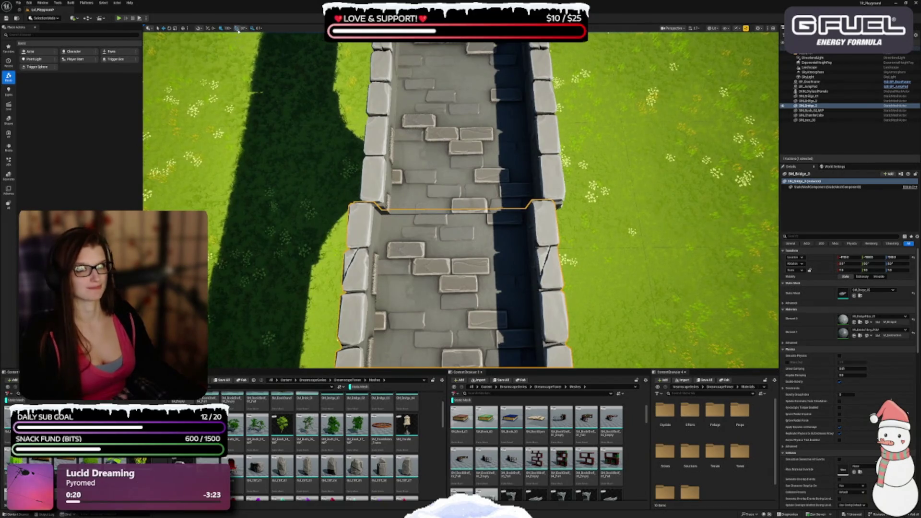
mouse_move(461, 240)
mouse_down()
mouse_move(460, 182)
mouse_move(465, 210)
mouse_move(508, 240)
mouse_move(460, 206)
mouse_move(460, 192)
mouse_move(460, 213)
mouse_up()
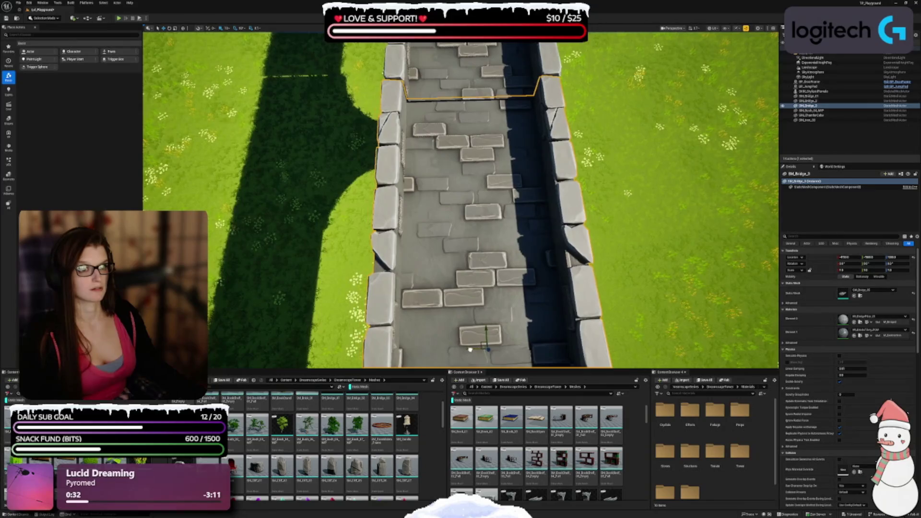
mouse_move(461, 213)
mouse_down()
mouse_move(503, 196)
mouse_move(484, 182)
mouse_move(470, 201)
mouse_move(484, 216)
mouse_move(494, 211)
mouse_up()
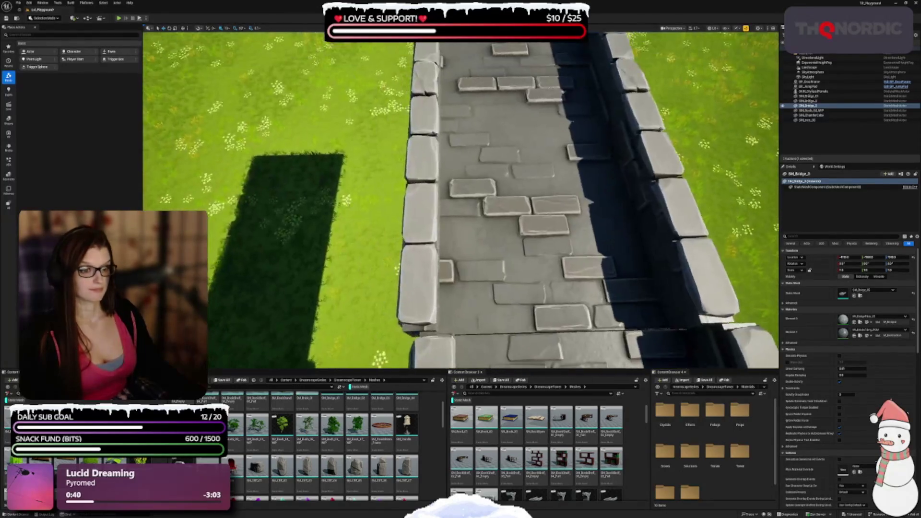
mouse_move(495, 88)
mouse_down()
mouse_move(506, 90)
mouse_move(533, 254)
mouse_up()
Select the right bridge segment and the middle arch segment together and delete them
key(Escape)
drag(462, 230, 461, 249)
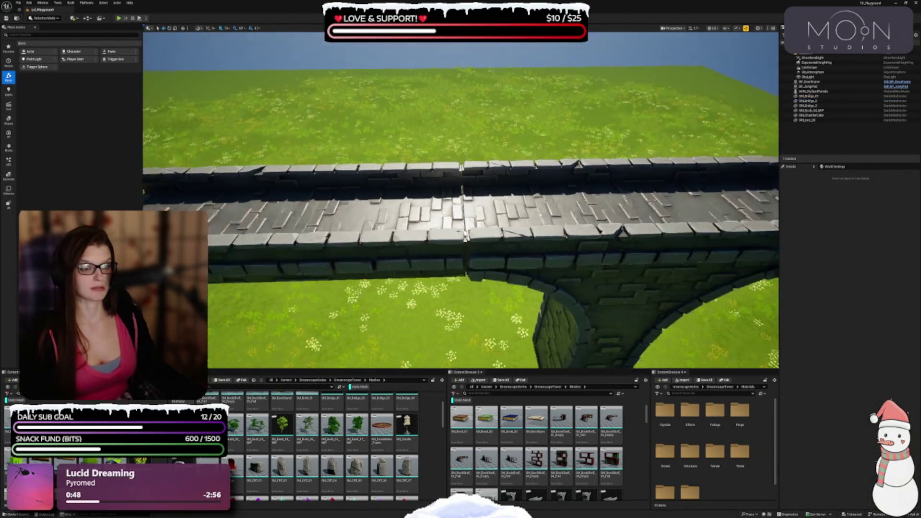
click(432, 216)
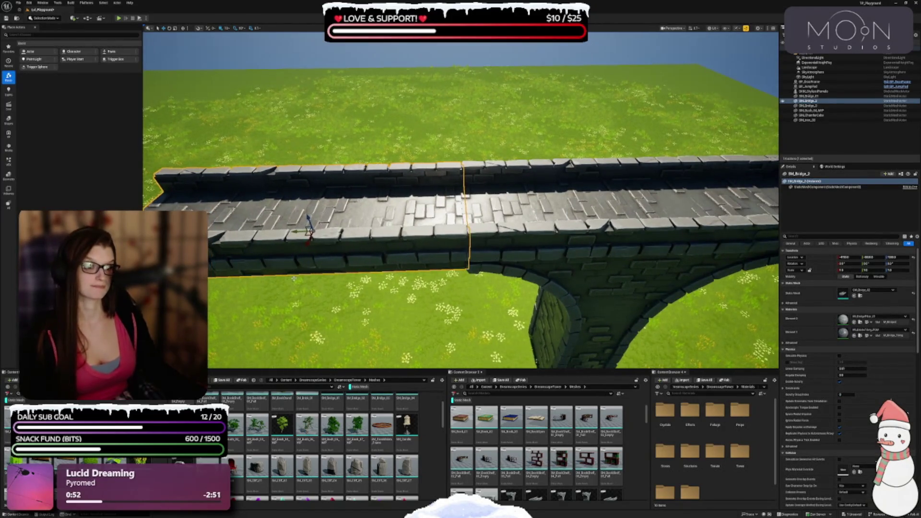
click(293, 278)
mouse_move(293, 278)
mouse_down()
mouse_move(283, 268)
mouse_move(297, 266)
mouse_move(295, 256)
mouse_up()
drag(437, 288, 437, 314)
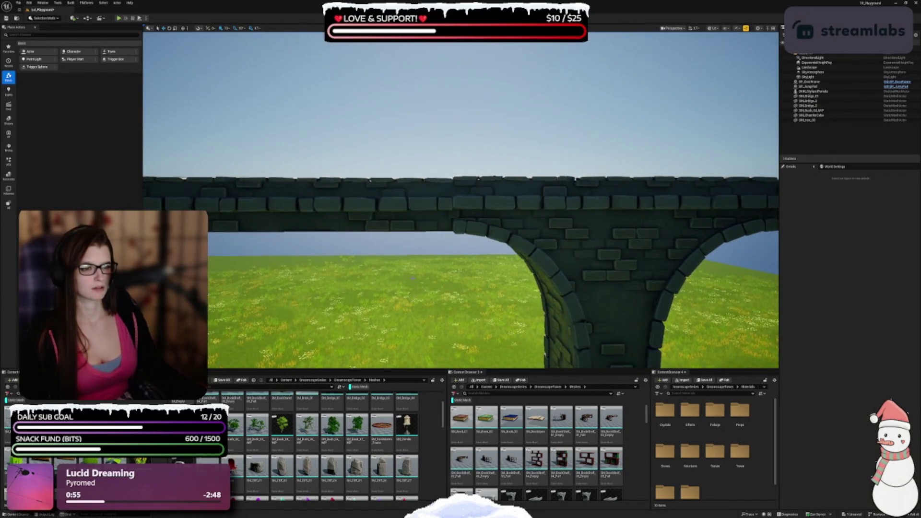
mouse_move(412, 266)
mouse_down()
mouse_move(393, 267)
mouse_move(415, 261)
mouse_up()
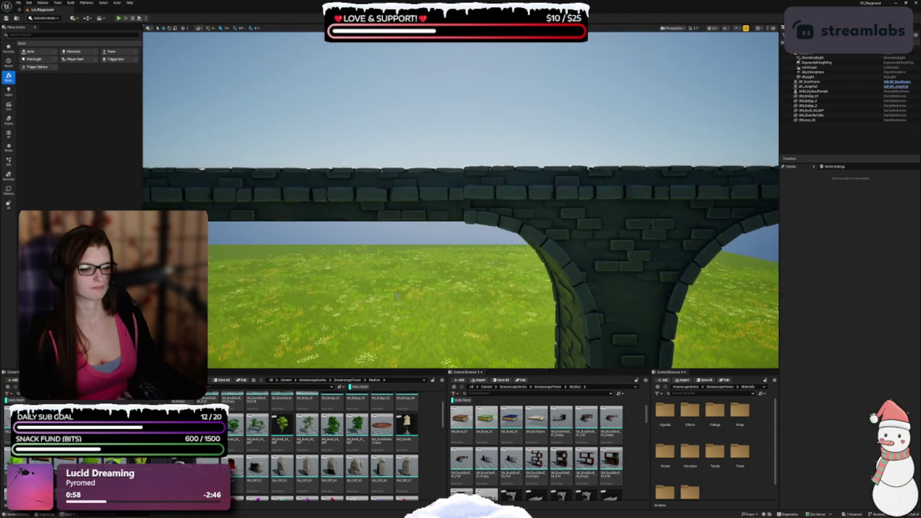
drag(502, 246, 502, 297)
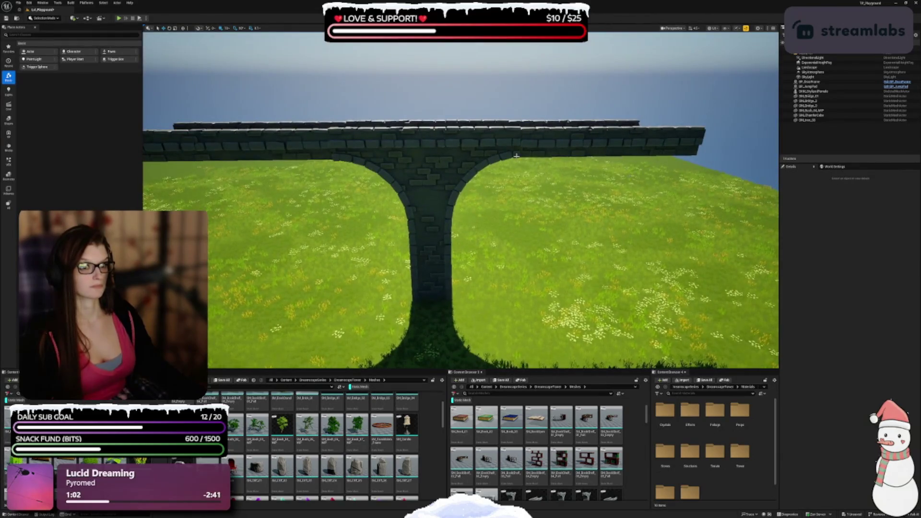
click(455, 144)
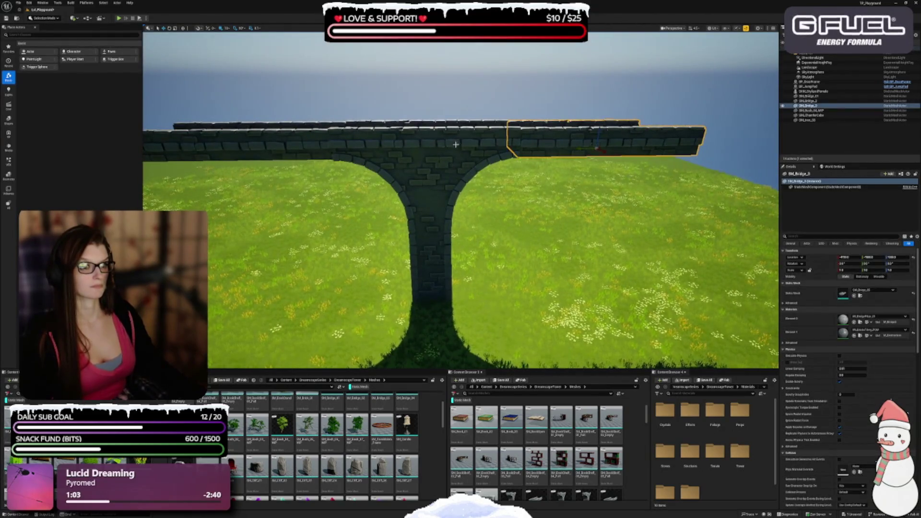
ctrl+click(393, 175)
key(Delete)
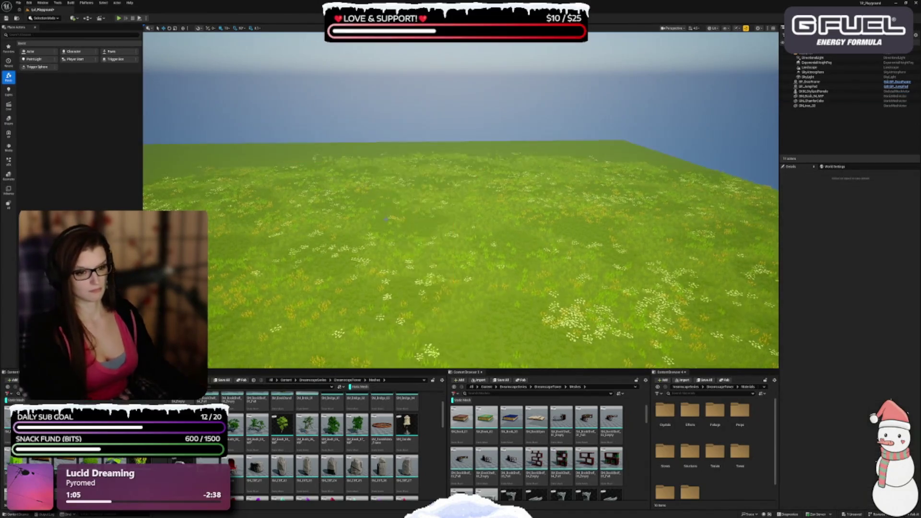
Delete the tower base disc and set the grid snap to 100
scroll(349, 472, down, 5)
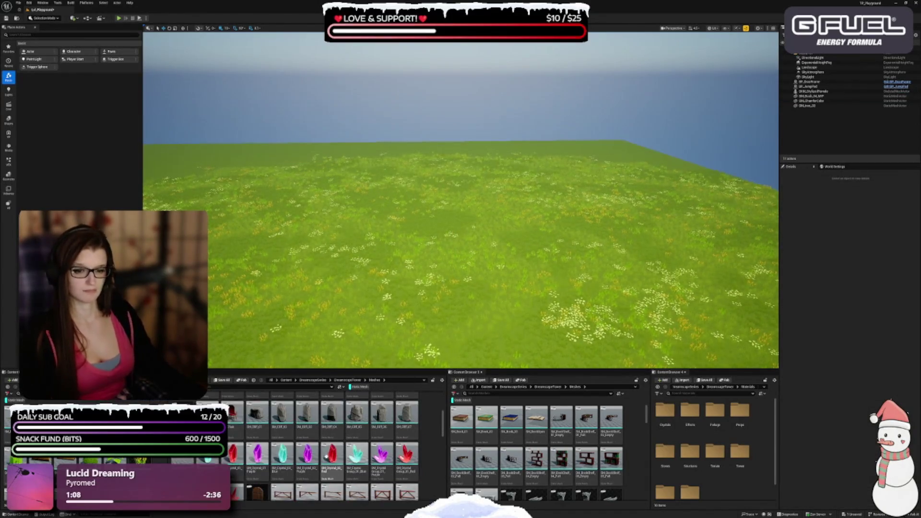
scroll(307, 449, down, 2)
scroll(288, 432, down, 3)
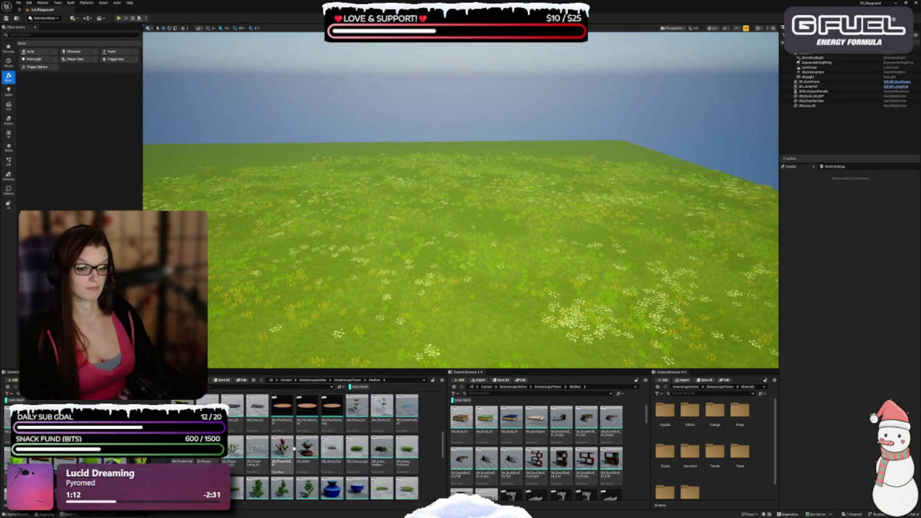
scroll(293, 450, down, 8)
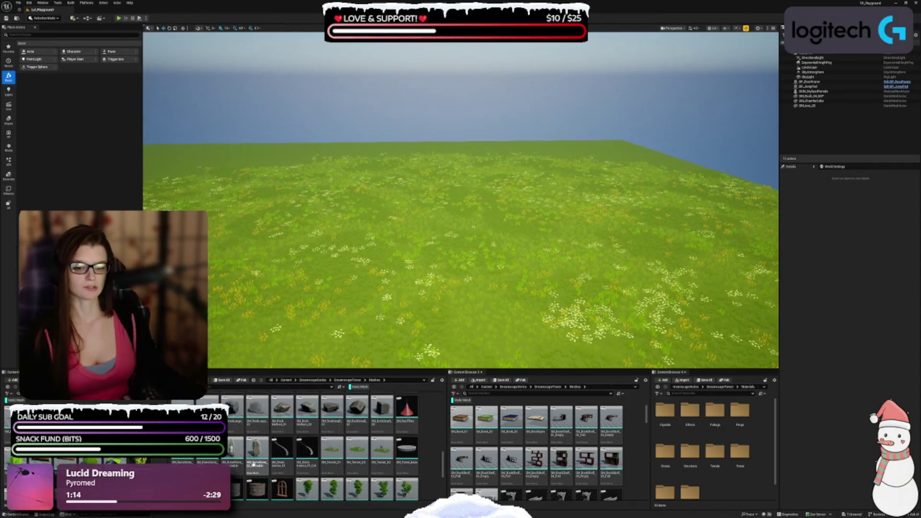
scroll(253, 461, down, 3)
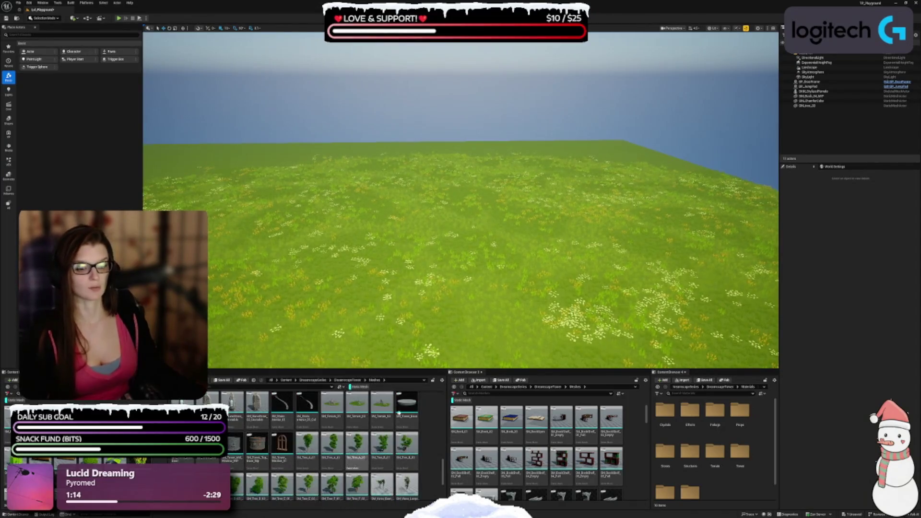
click(380, 262)
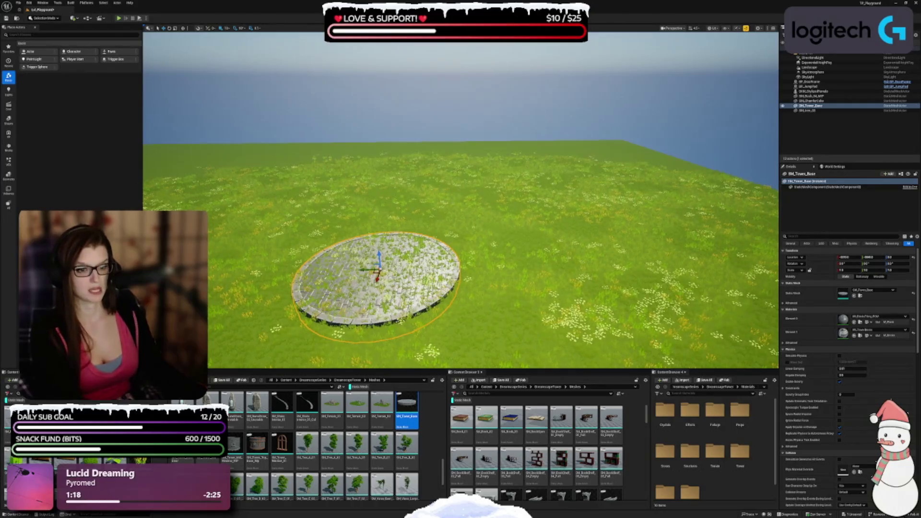
key(Delete)
click(238, 62)
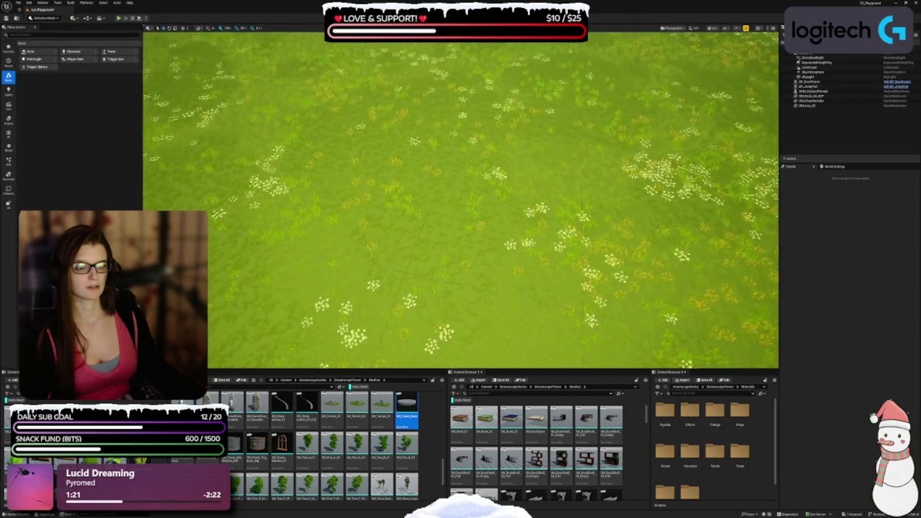
Undo to restore the SM_Tower_Base disc and frame the view on it
scroll(461, 199, up, 5)
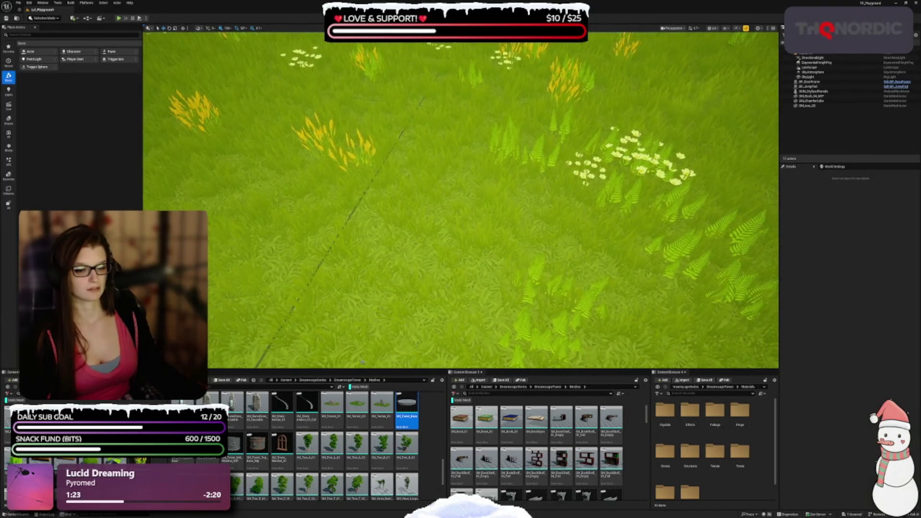
key(ctrl+z)
scroll(460, 199, down, 5)
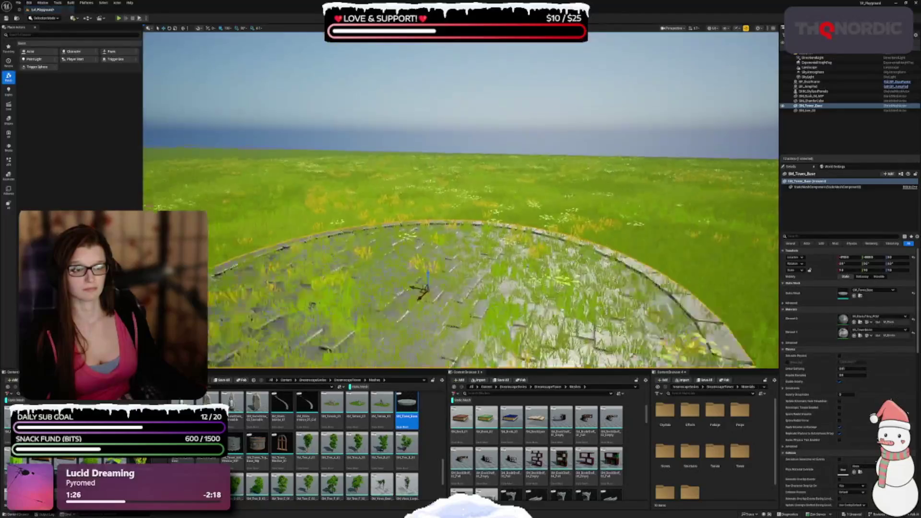
key(f)
scroll(461, 199, up, 3)
Raise the base, stack a copy above, turn it into SM_Tower_Body and lower it onto the base
mouse_move(482, 158)
mouse_down()
mouse_move(483, 100)
mouse_move(484, 137)
mouse_move(499, 110)
mouse_up()
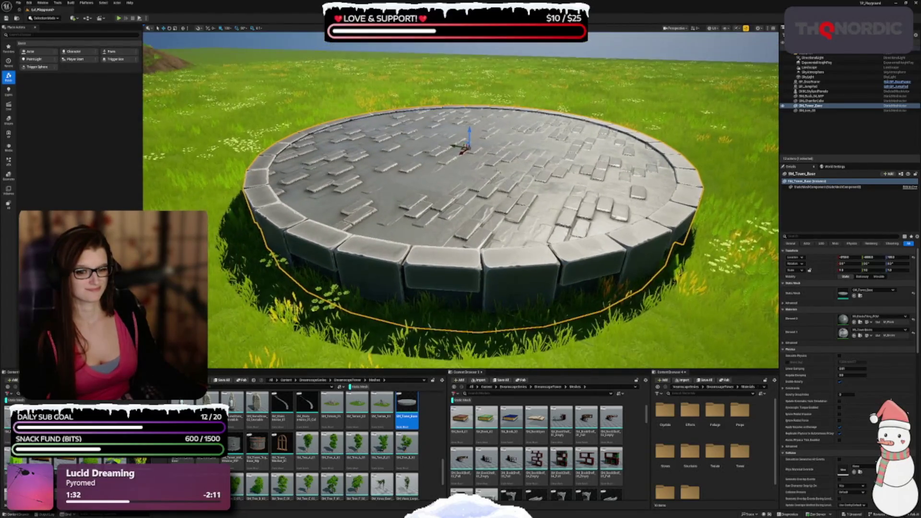
drag(469, 137, 469, 115)
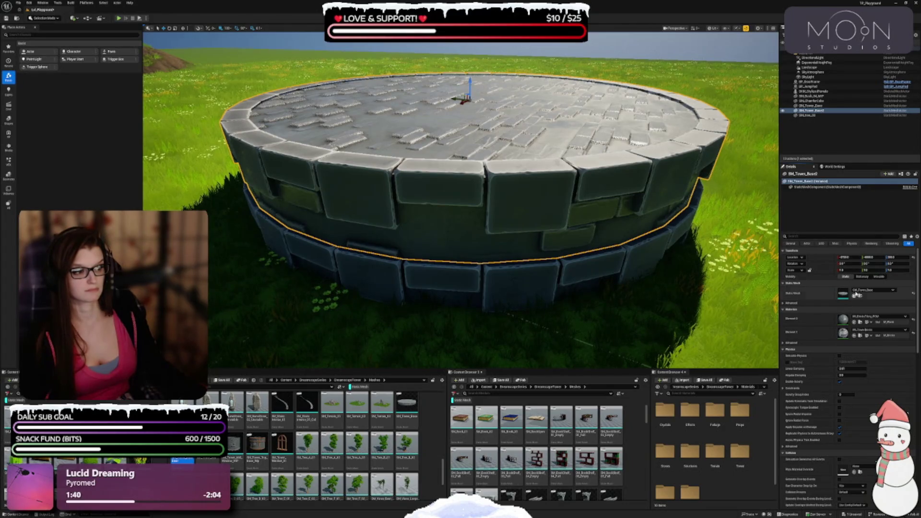
click(855, 295)
scroll(504, 257, down, 2)
scroll(504, 257, up, 4)
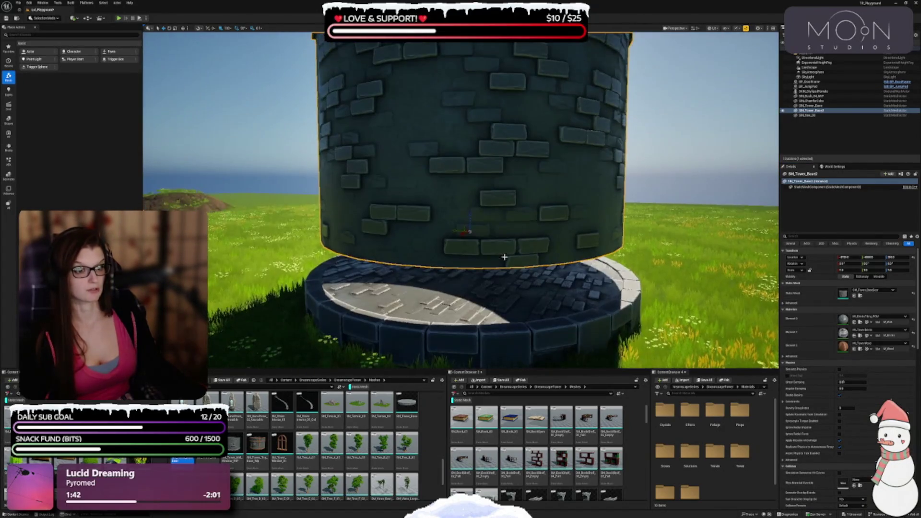
key(End)
Duplicate the tower body section and stack the copy on top
drag(460, 201, 374, 206)
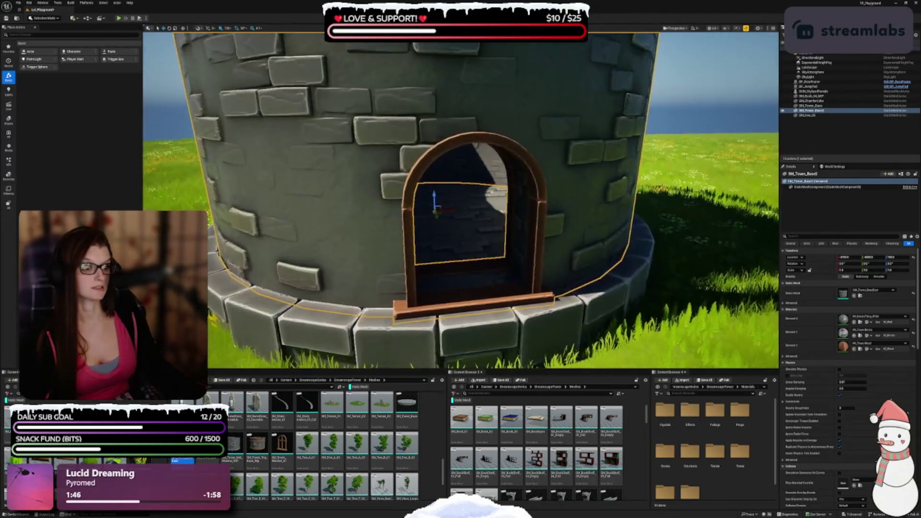
scroll(460, 202, up, 10)
scroll(460, 202, down, 10)
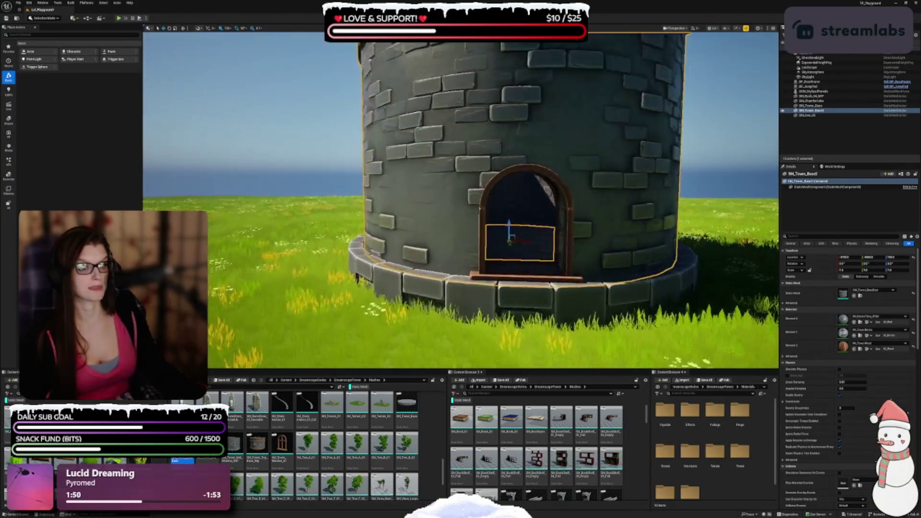
mouse_move(460, 202)
mouse_down()
mouse_move(441, 201)
mouse_move(441, 183)
mouse_up()
mouse_move(425, 284)
mouse_down()
mouse_move(425, 300)
mouse_move(425, 285)
mouse_up()
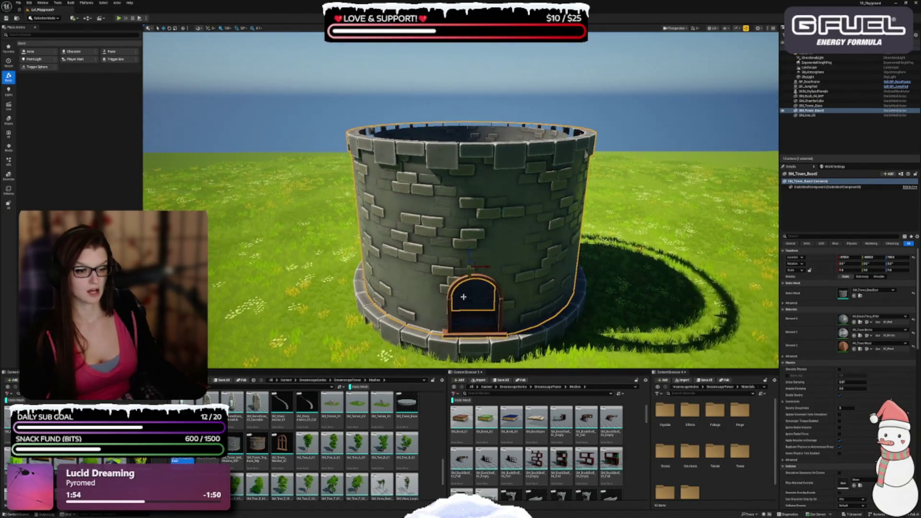
drag(468, 253, 481, 110)
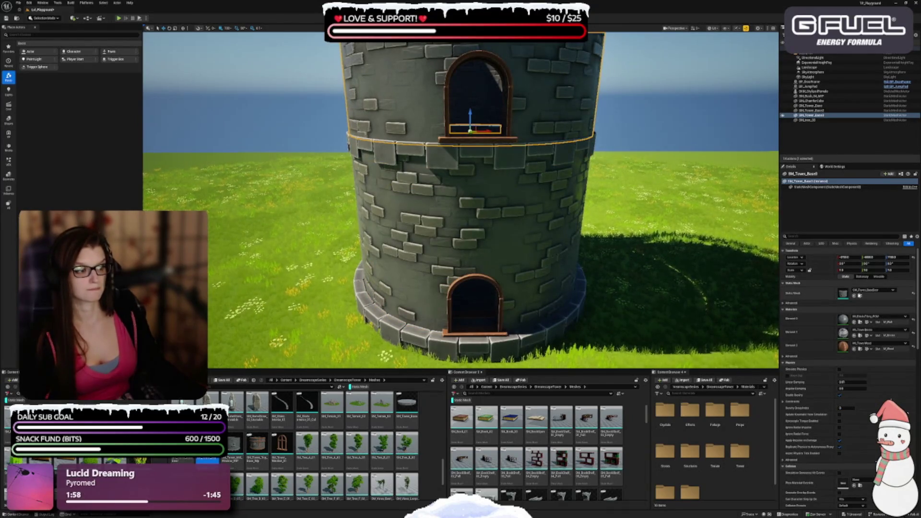
Stack another tower section higher to add the band ring and frame it in view
key(ctrl+z)
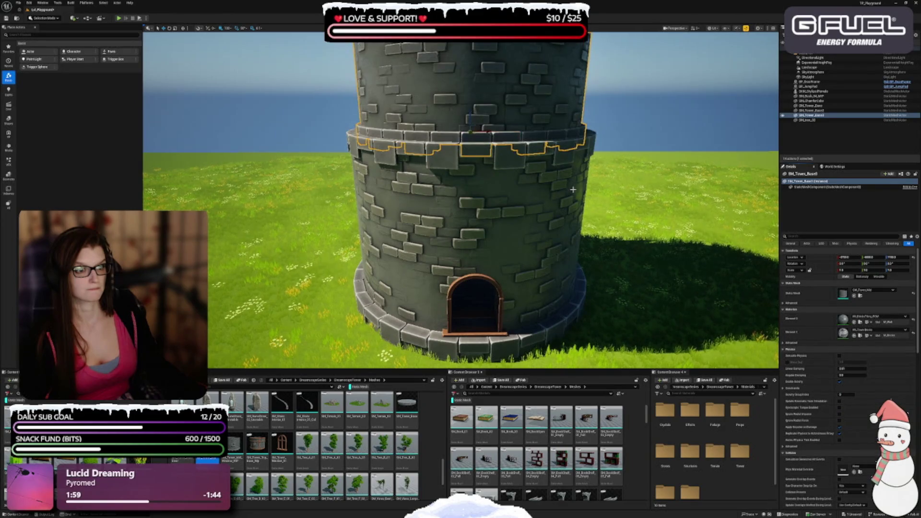
key(f)
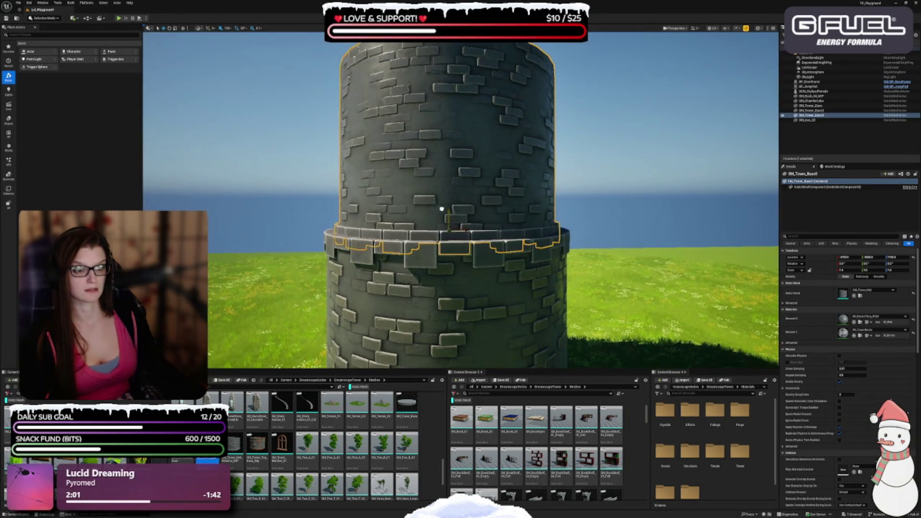
scroll(552, 262, down, 5)
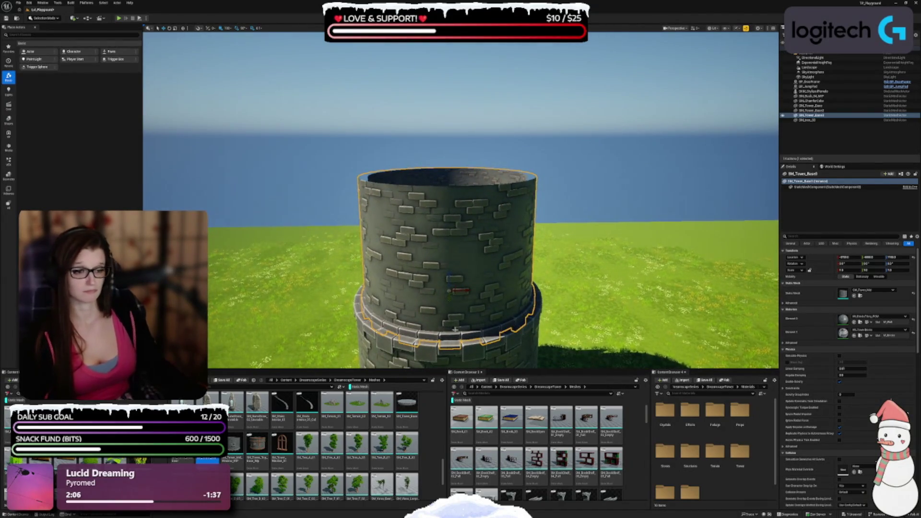
drag(448, 281, 436, 165)
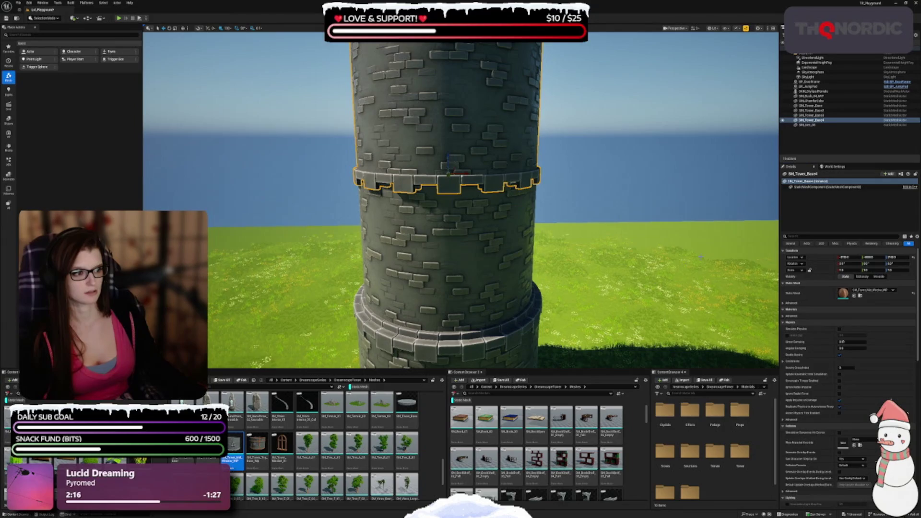
mouse_move(429, 256)
mouse_down()
mouse_move(394, 249)
mouse_move(417, 254)
mouse_move(403, 230)
mouse_move(441, 201)
mouse_up()
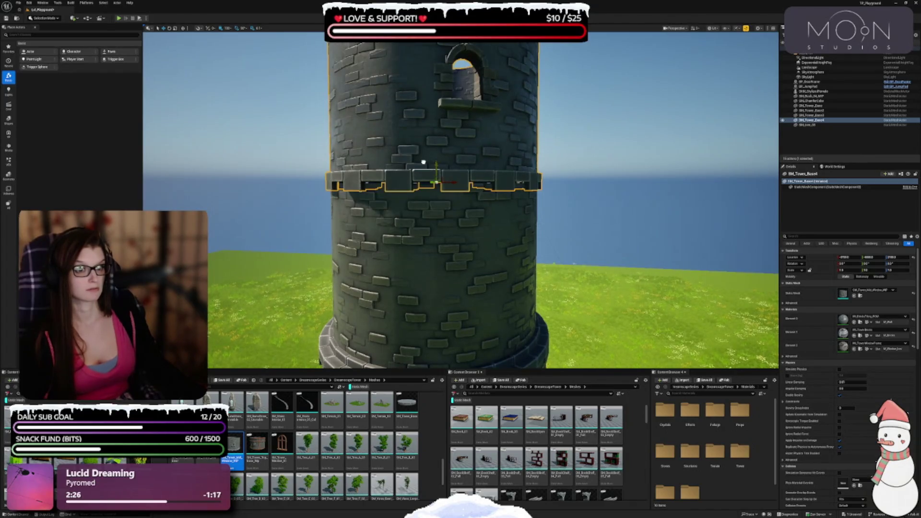
drag(422, 169, 421, 175)
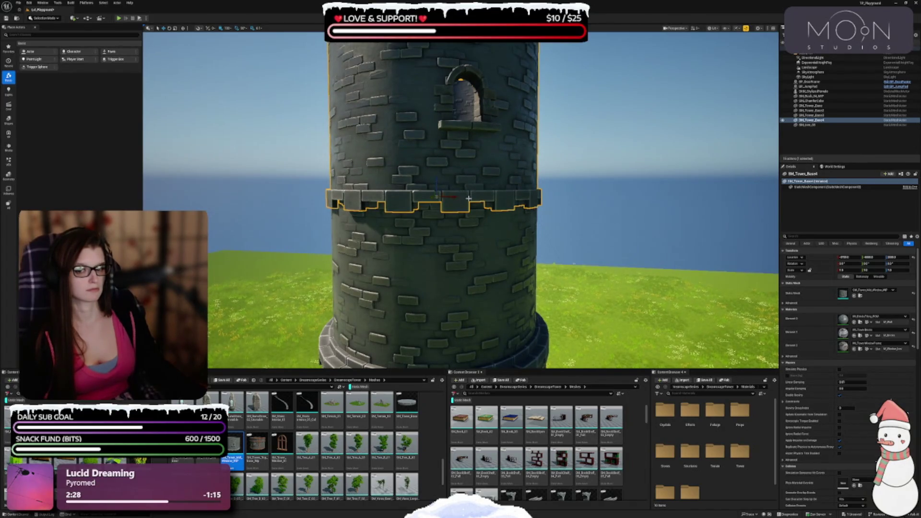
key(f)
drag(436, 226, 435, 226)
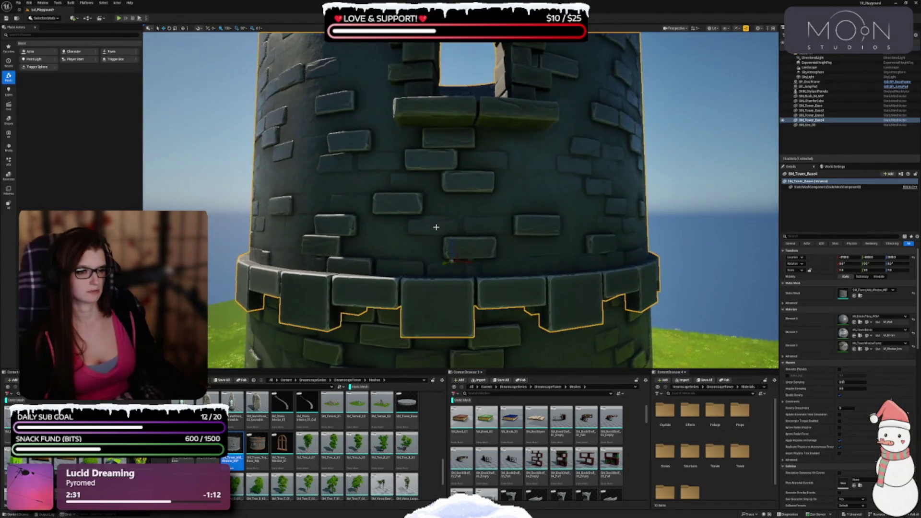
scroll(451, 246, down, 6)
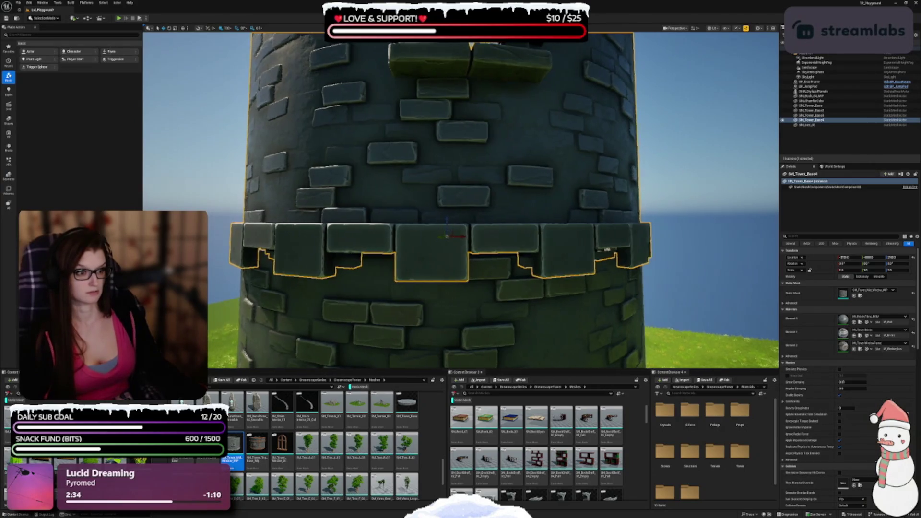
scroll(472, 254, up, 3)
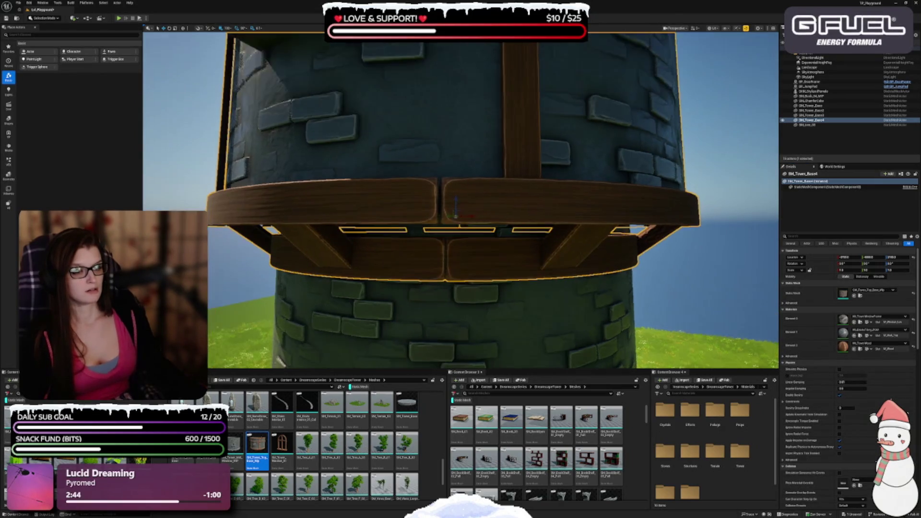
scroll(442, 186, down, 3)
Raise the wooden balcony ring up the tower, then deselect it to inspect
mouse_move(447, 124)
mouse_down()
mouse_move(445, 93)
mouse_move(442, 123)
mouse_up()
scroll(446, 192, up, 3)
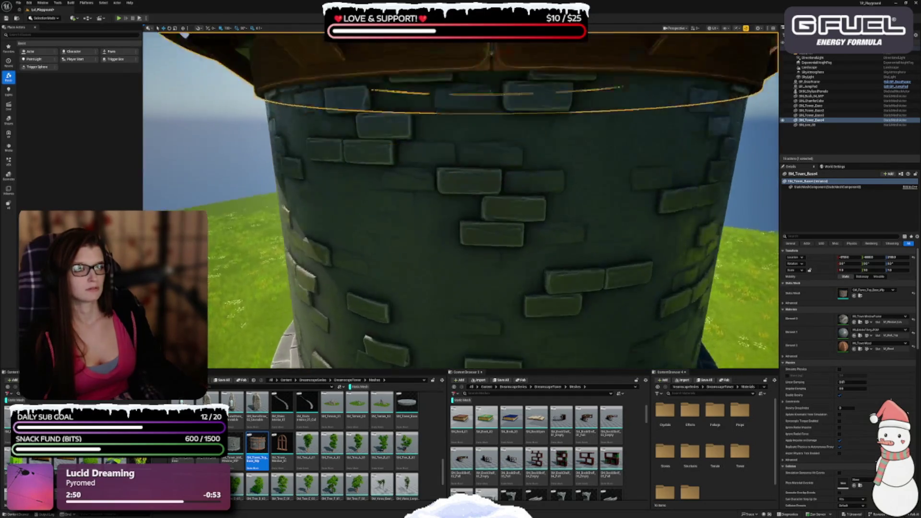
key(Escape)
scroll(460, 202, up, 5)
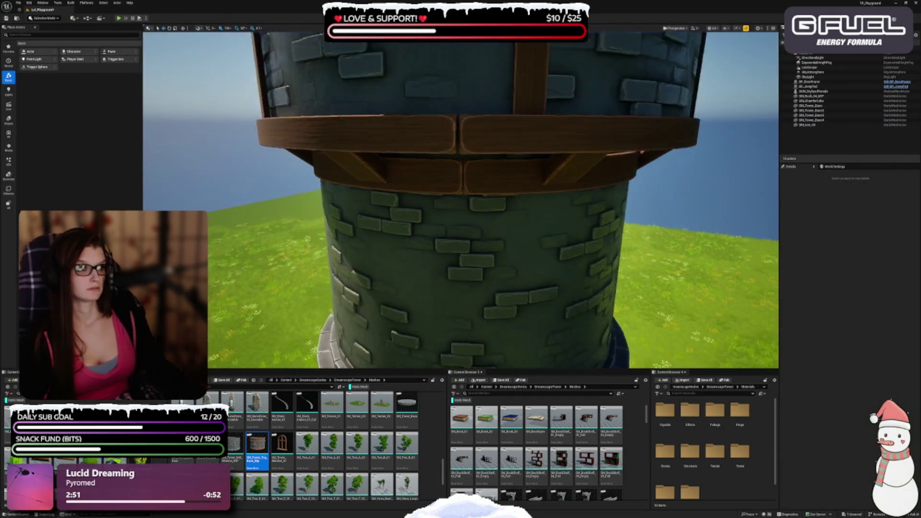
scroll(460, 201, up, 5)
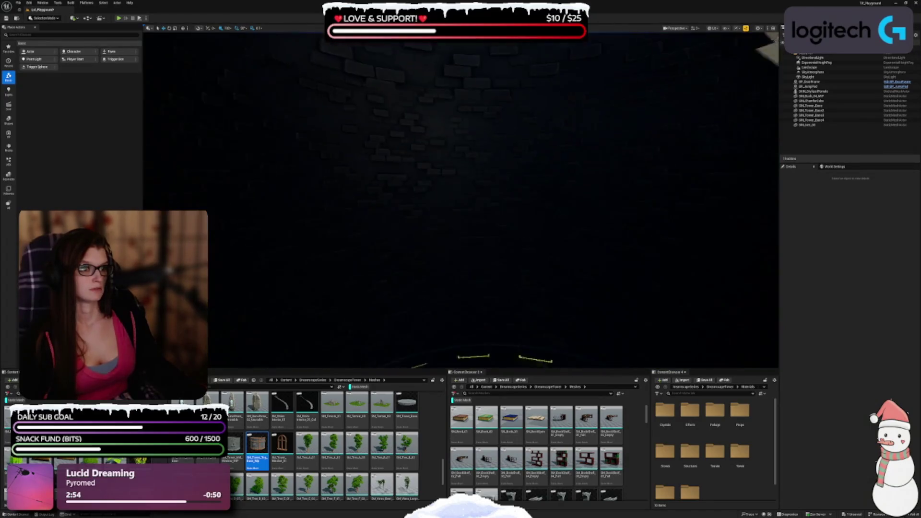
scroll(460, 201, up, 5)
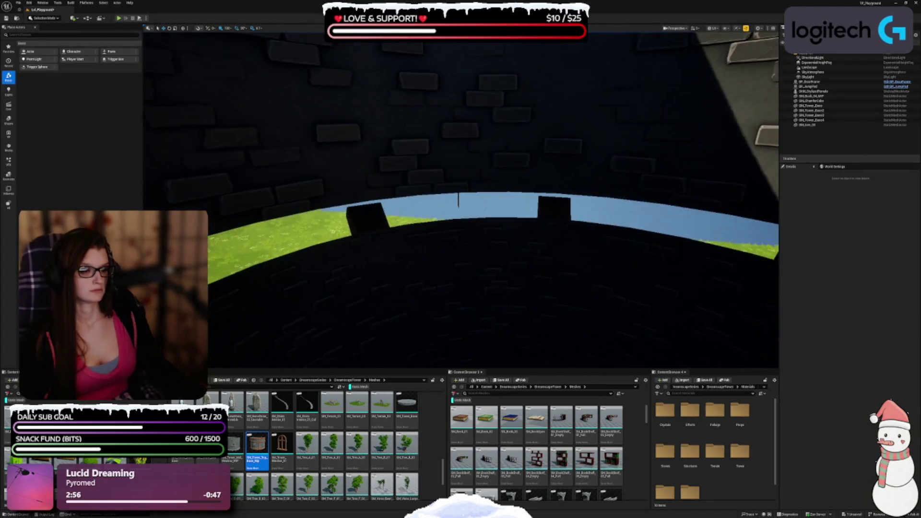
scroll(461, 201, down, 5)
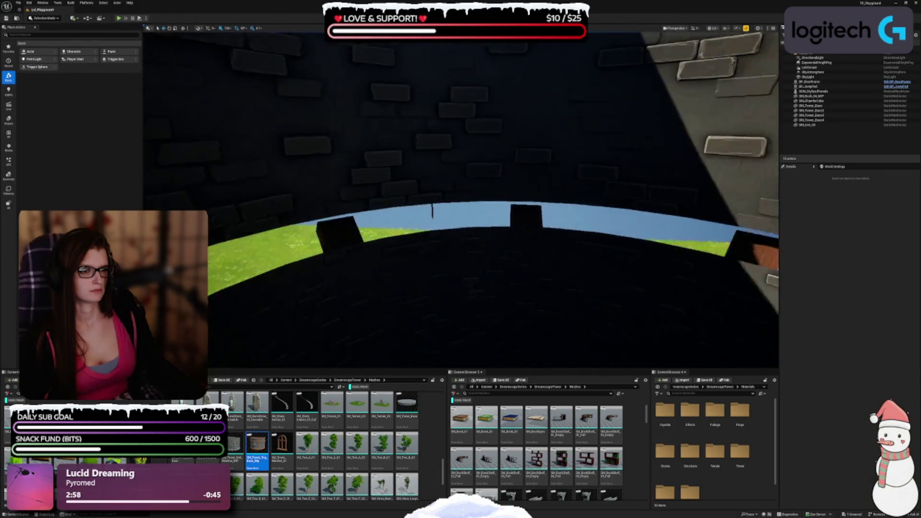
scroll(434, 152, up, 5)
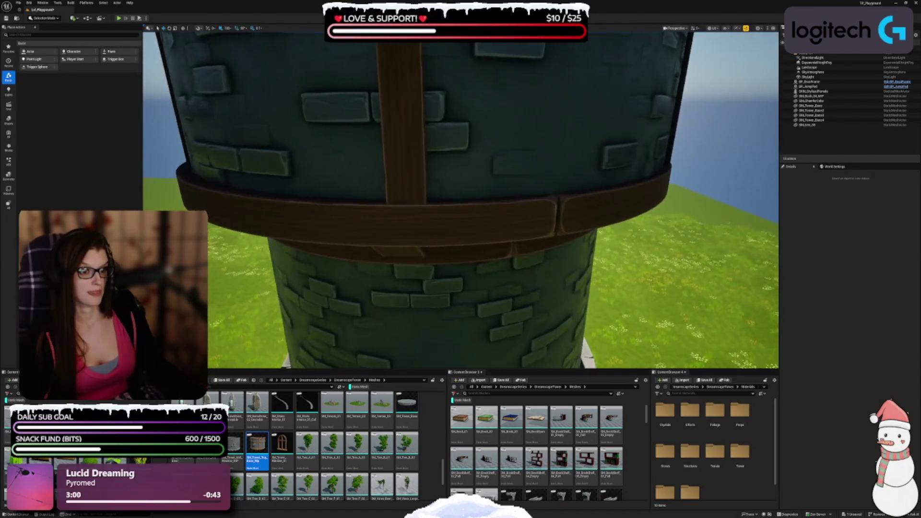
Adjust the wooden ring's height until it sits at the joint between the stone sections
click(433, 153)
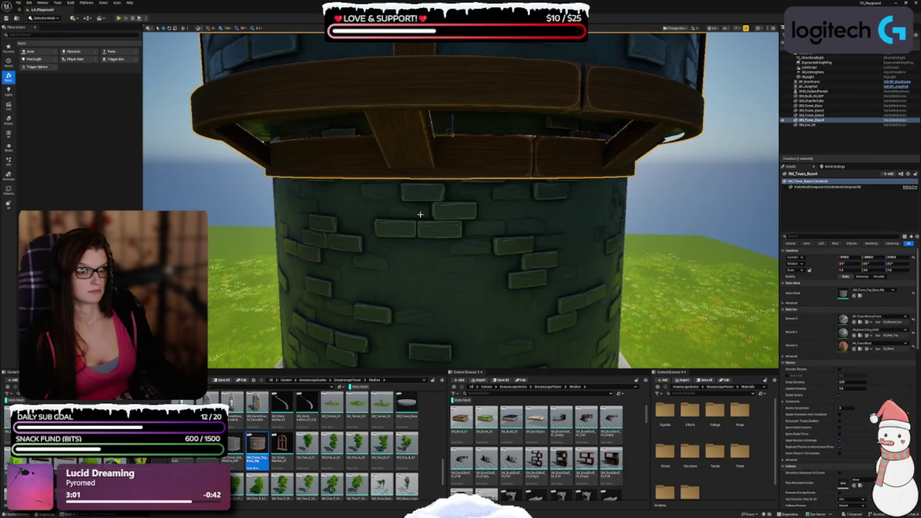
scroll(461, 201, up, 5)
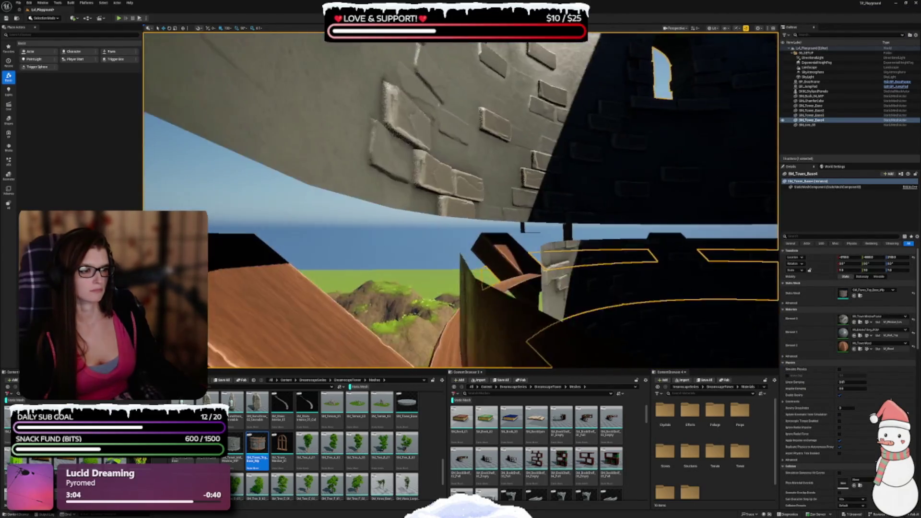
scroll(460, 200, down, 3)
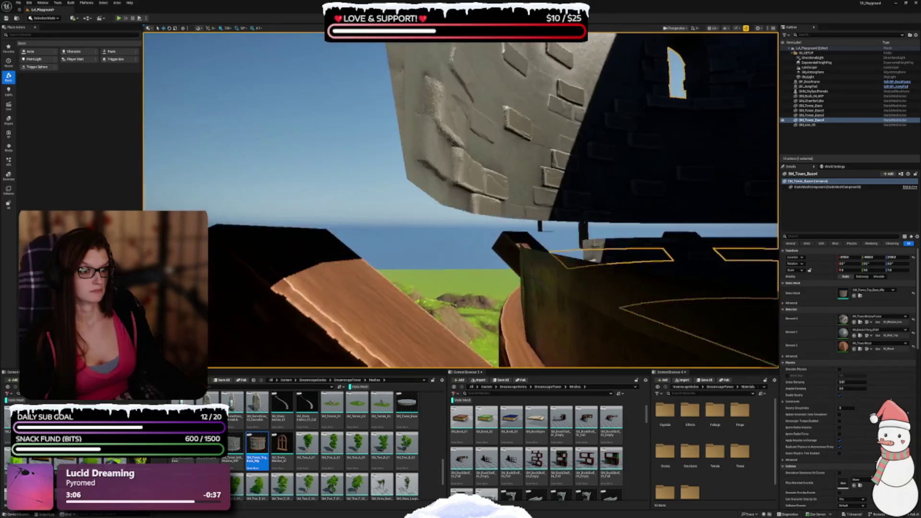
scroll(460, 200, down, 5)
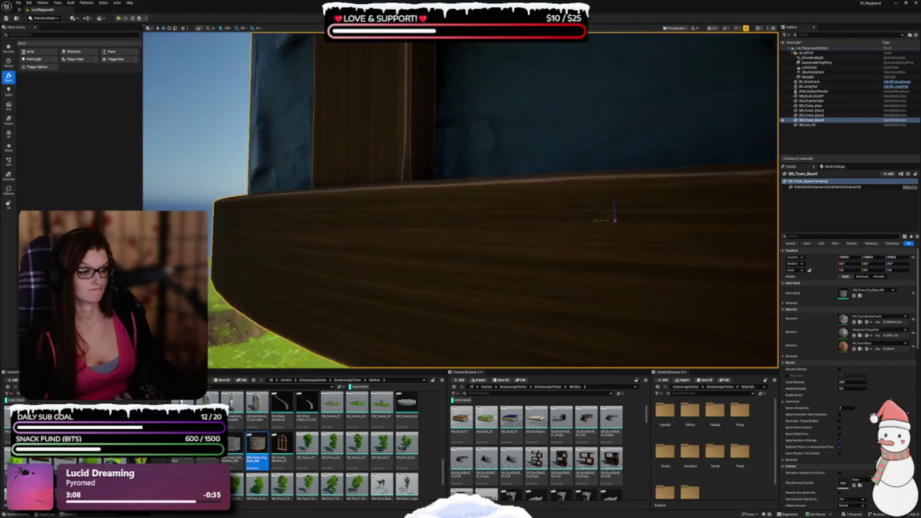
scroll(460, 200, down, 5)
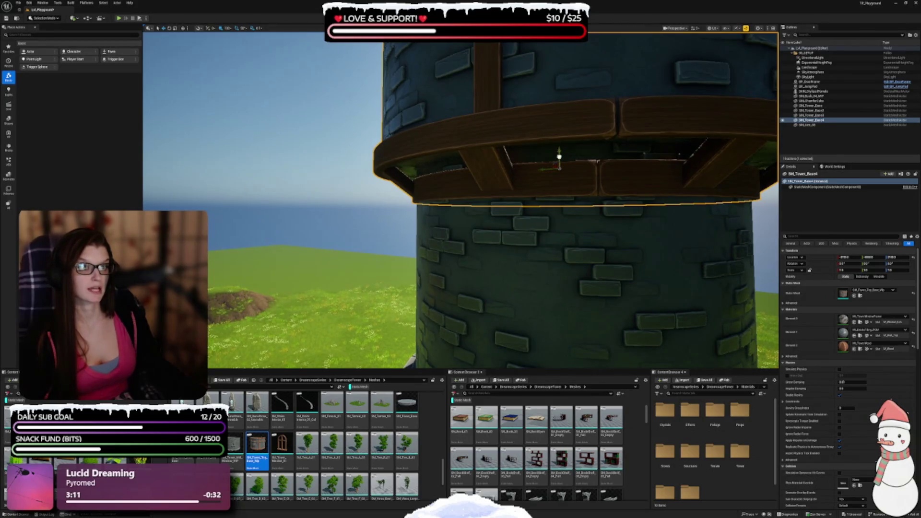
drag(559, 156, 556, 169)
mouse_move(624, 228)
mouse_down()
mouse_move(575, 231)
mouse_move(589, 259)
mouse_move(537, 235)
mouse_move(577, 148)
mouse_up()
mouse_move(444, 82)
mouse_down()
mouse_move(444, 67)
mouse_move(440, 79)
mouse_up()
drag(439, 96, 433, 126)
scroll(530, 141, down, 3)
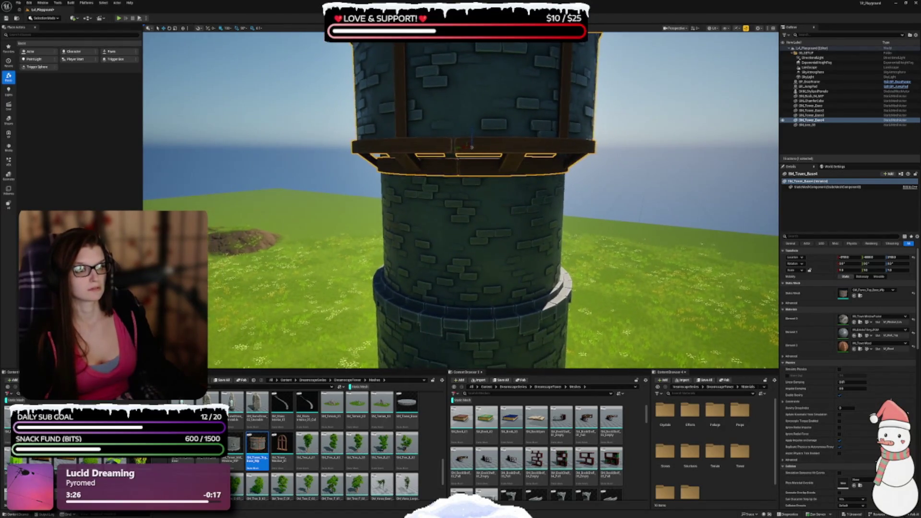
scroll(460, 202, up, 4)
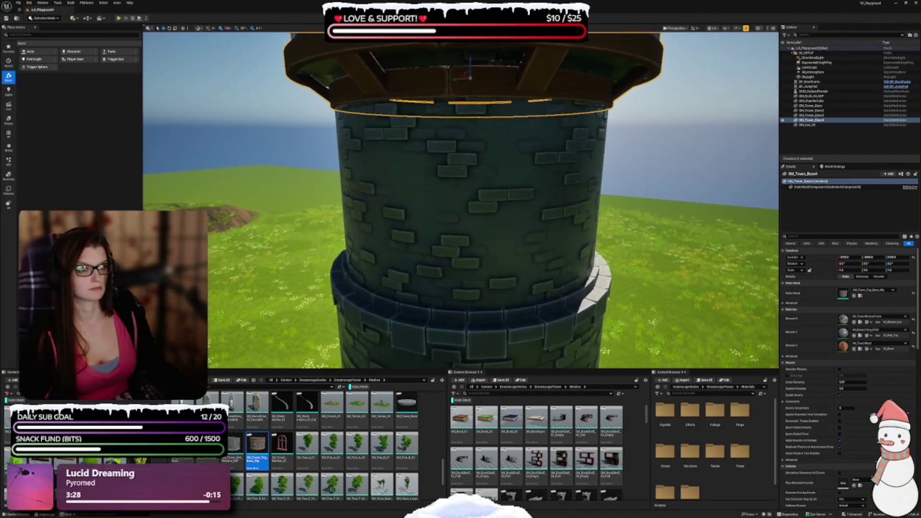
key(Escape)
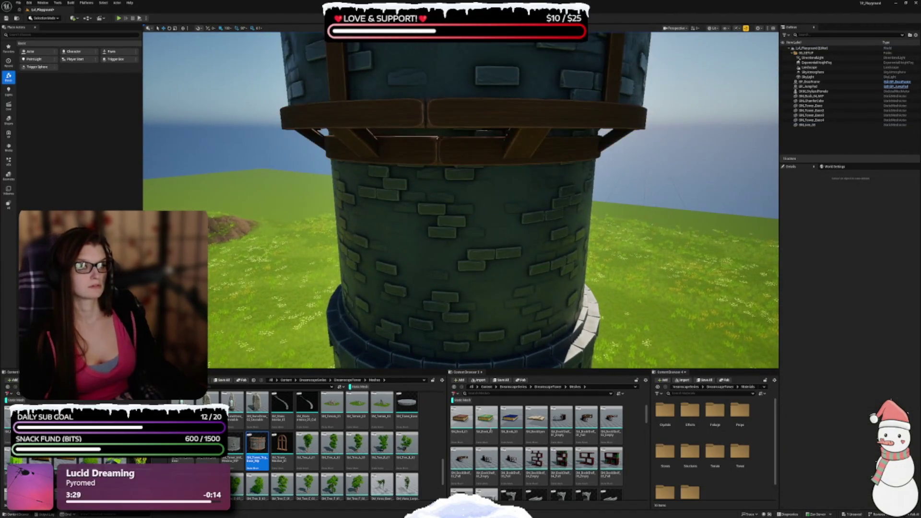
scroll(563, 208, up, 5)
mouse_move(563, 208)
mouse_down()
mouse_move(563, 143)
mouse_move(563, 250)
mouse_up()
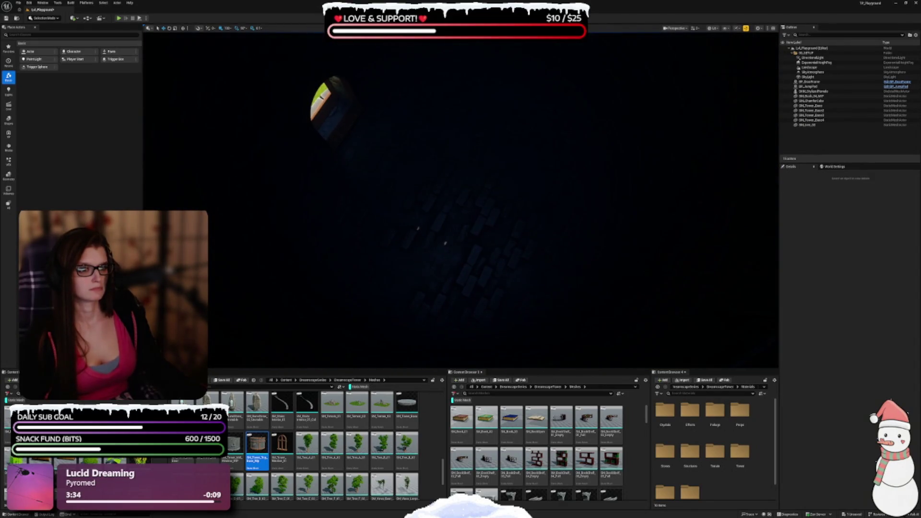
Select the tower base piece and place the stairs mesh inside the tower
scroll(458, 271, down, 3)
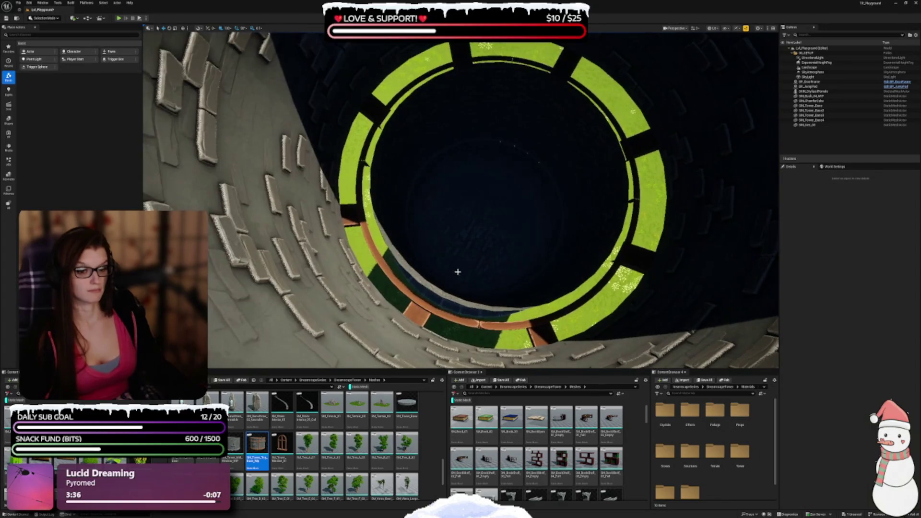
scroll(301, 450, up, 1)
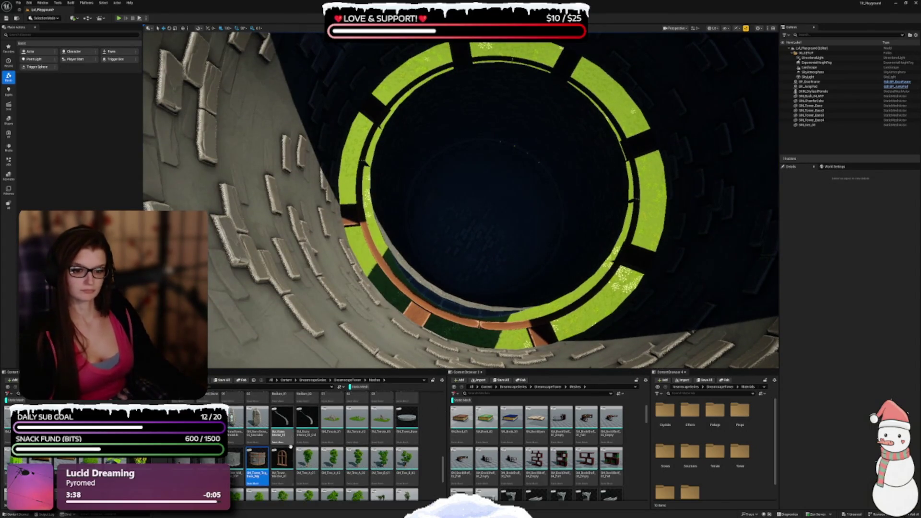
click(434, 222)
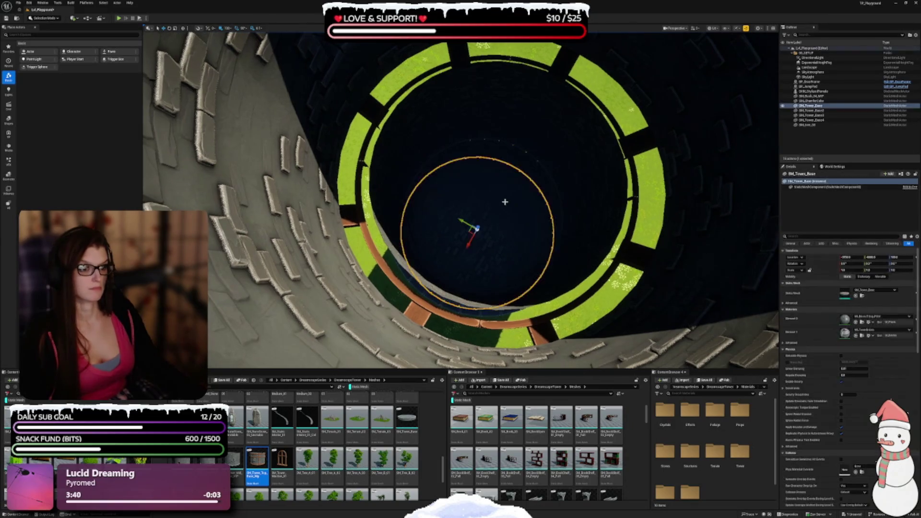
scroll(434, 222, up, 2)
mouse_move(434, 222)
mouse_down()
mouse_move(434, 139)
mouse_move(379, 115)
mouse_up()
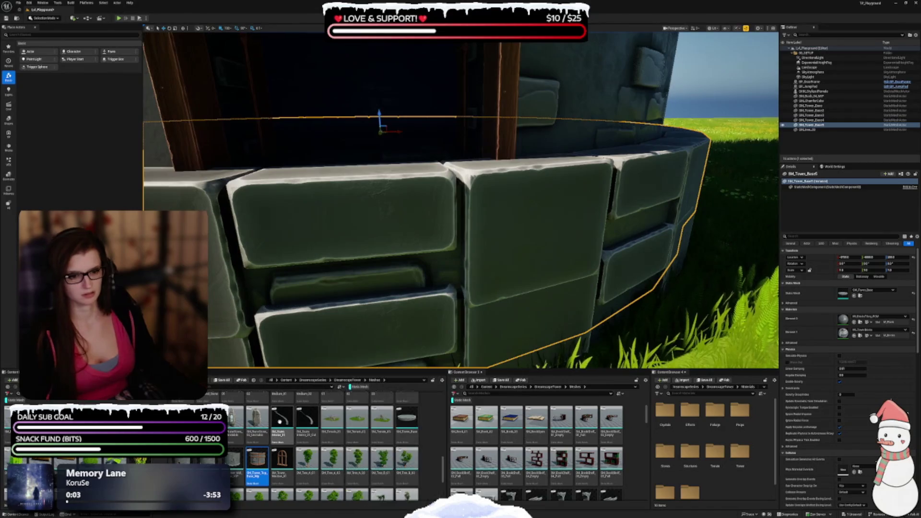
click(279, 421)
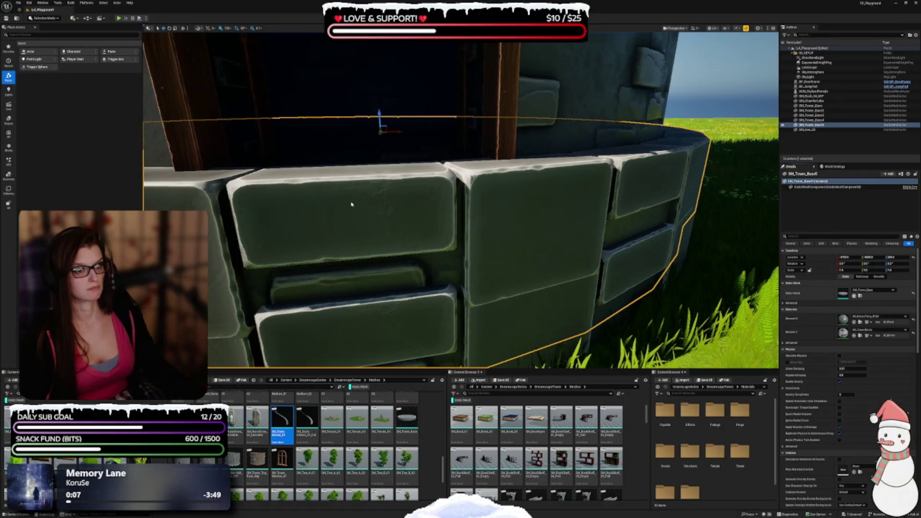
drag(400, 242, 401, 242)
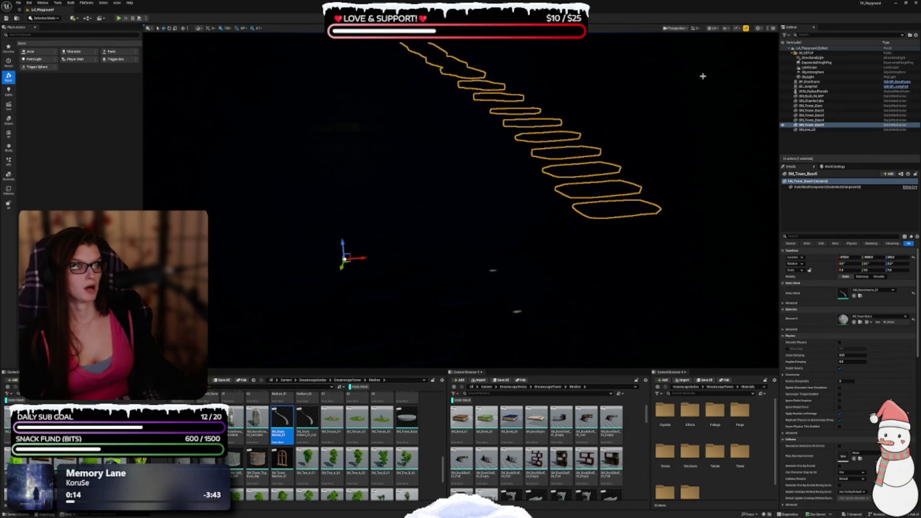
Lower the spiral stone staircase so it starts near the tower base, working in Unlit view, then return to Lit
click(714, 29)
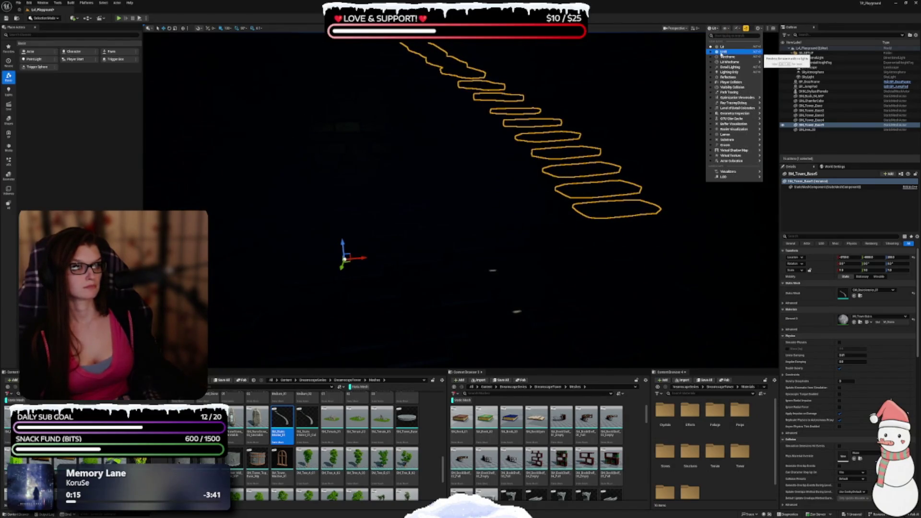
click(723, 52)
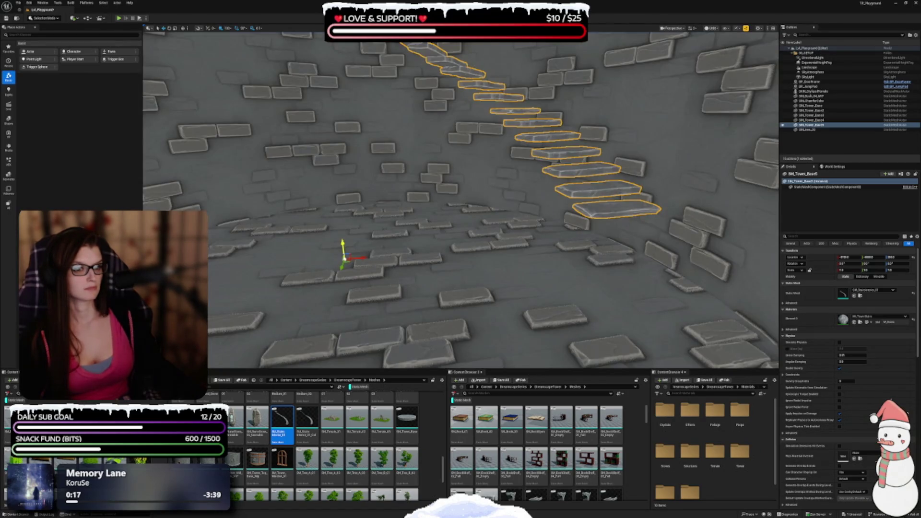
drag(339, 271, 336, 290)
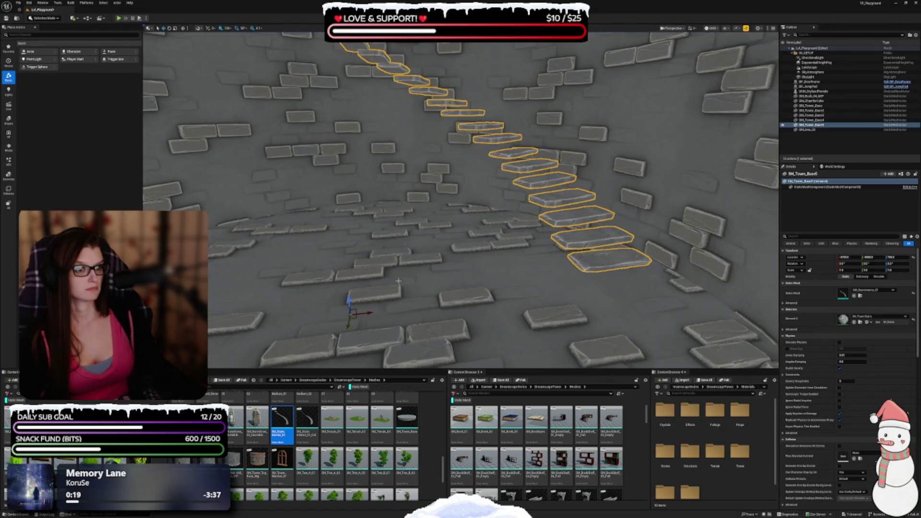
mouse_move(387, 268)
mouse_down()
mouse_move(384, 208)
mouse_move(434, 240)
mouse_up()
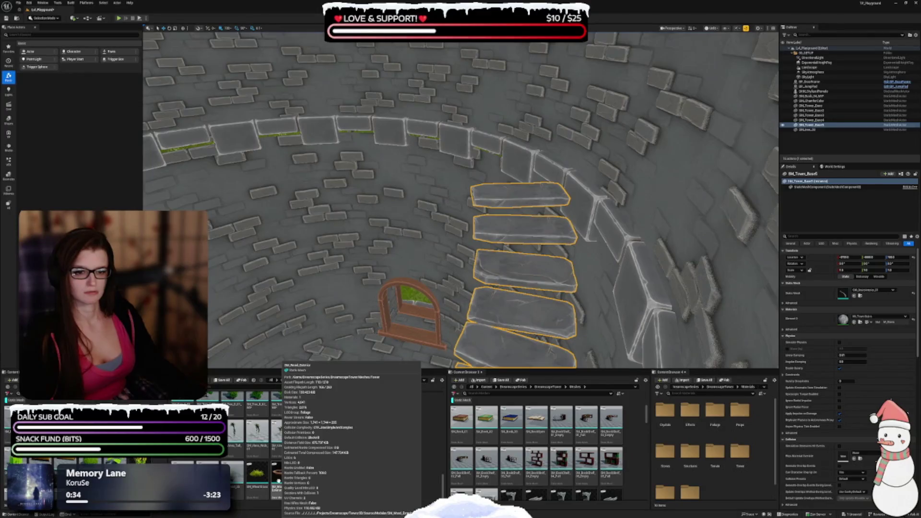
click(280, 478)
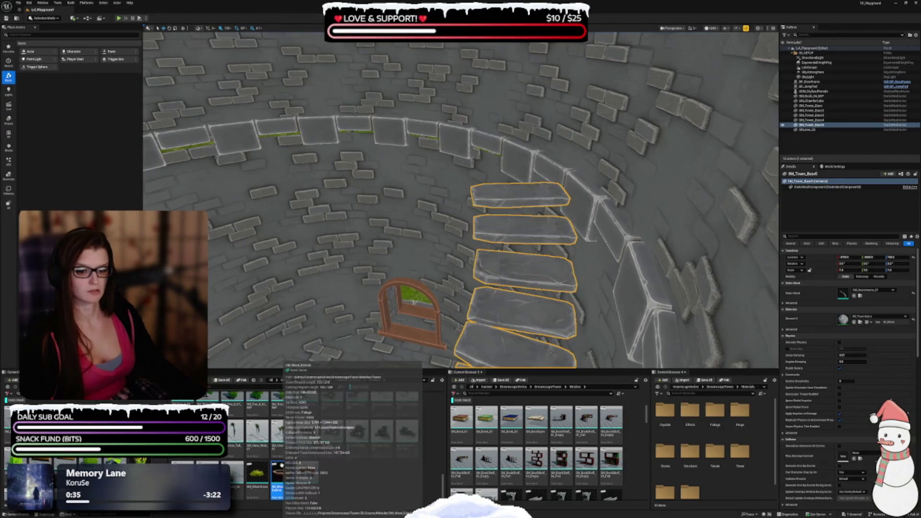
key(f)
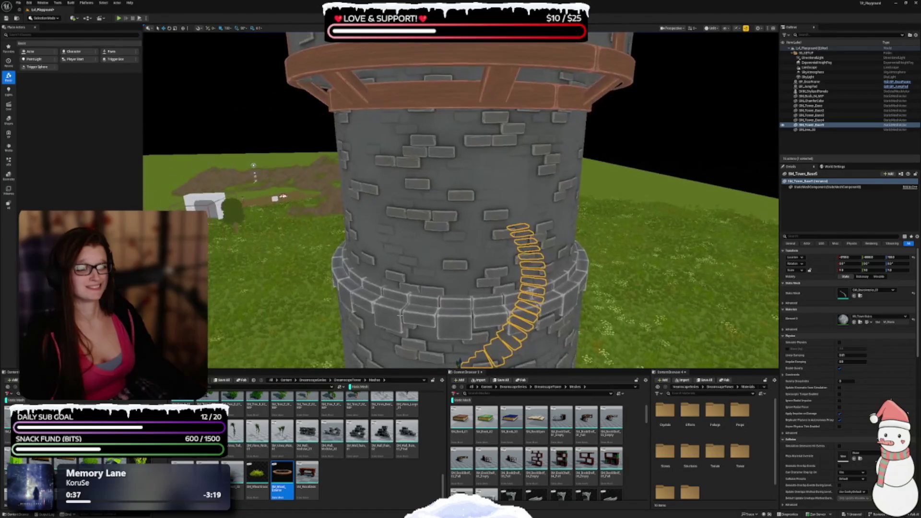
click(710, 28)
click(720, 46)
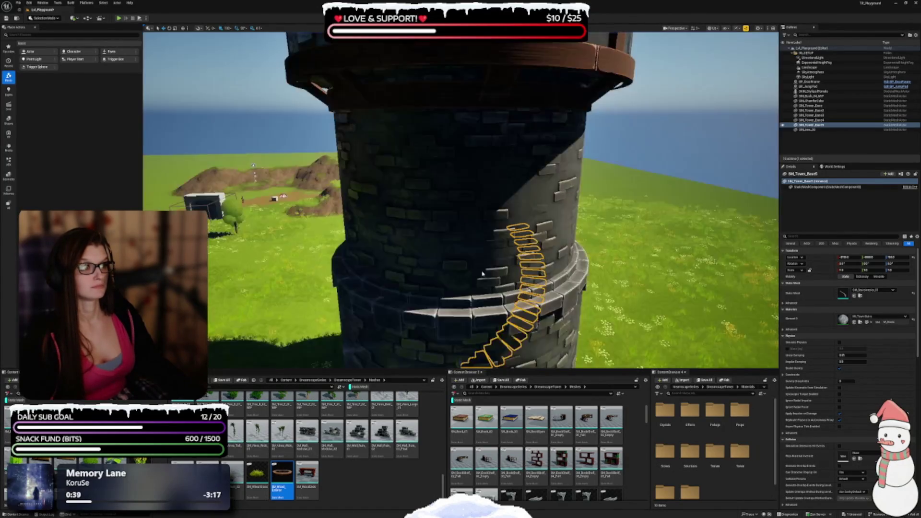
Select and frame the tower segment and tower body section
scroll(415, 188, down, 2)
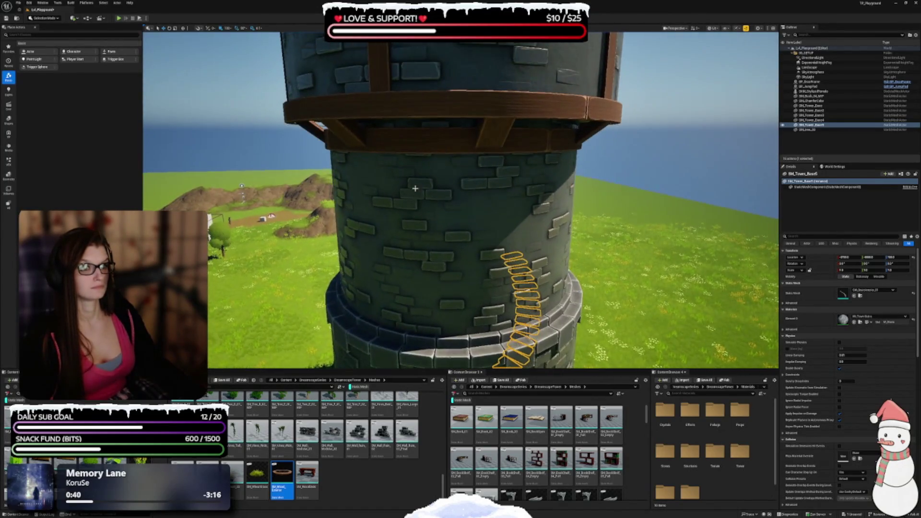
click(400, 118)
key(f)
click(535, 211)
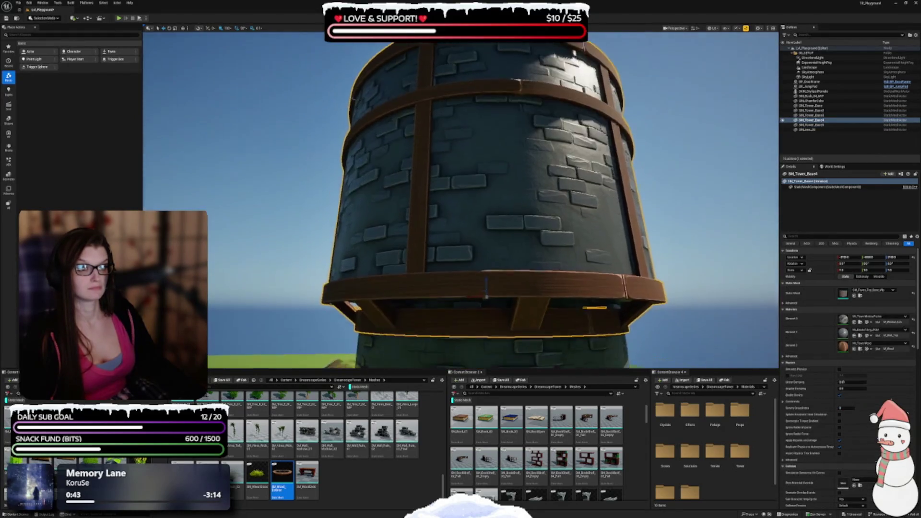
key(f)
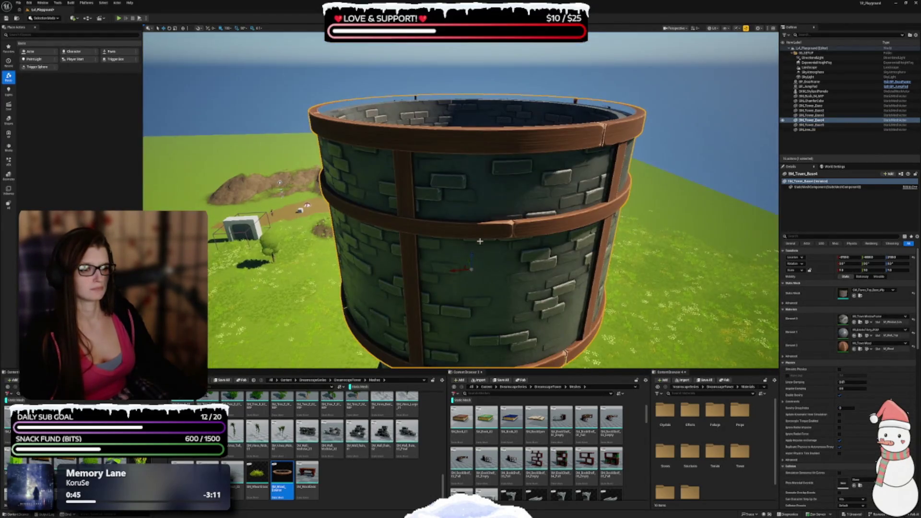
Raise the wooden frame onto the tower top, undoing an accidental duplicate
drag(471, 253, 468, 236)
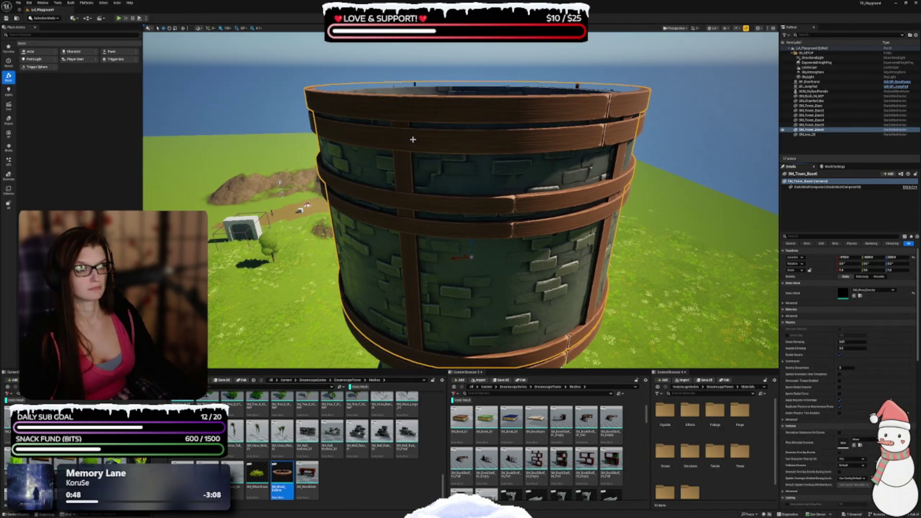
key(ctrl+z)
key(e)
key(w)
mouse_move(470, 225)
mouse_down()
mouse_move(422, 67)
mouse_move(640, 82)
mouse_move(270, 163)
mouse_move(702, 219)
mouse_up()
click(703, 219)
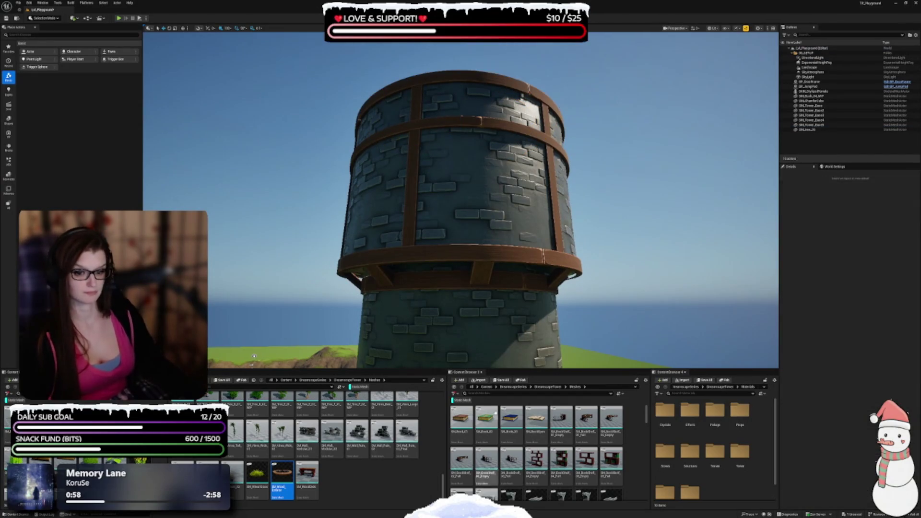
scroll(312, 458, up, 5)
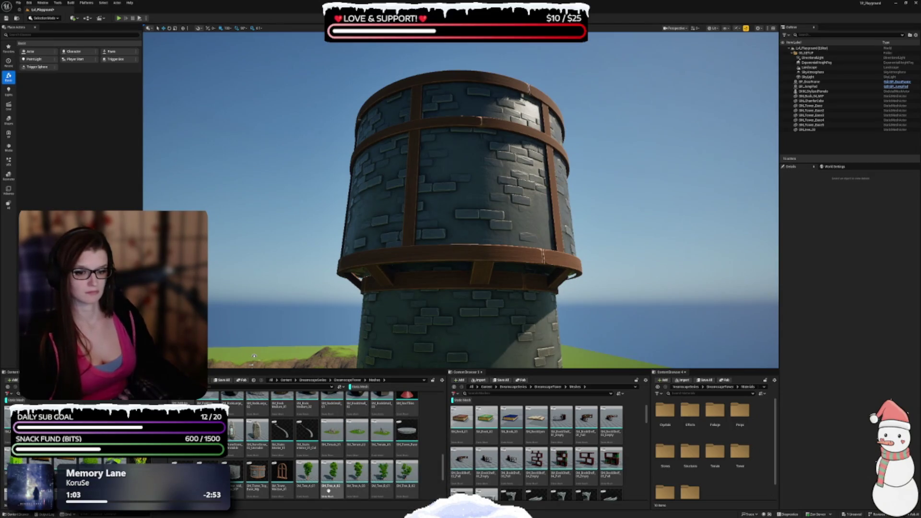
scroll(328, 489, up, 3)
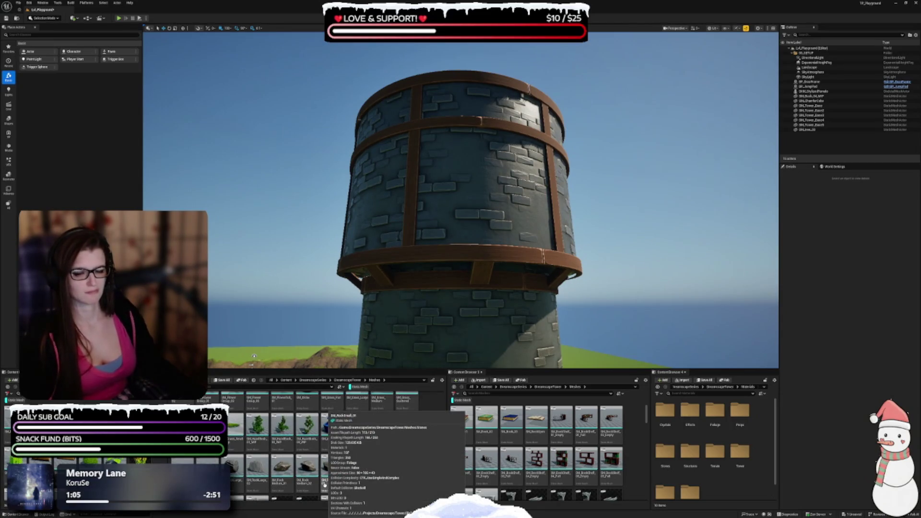
scroll(316, 462, up, 2)
scroll(315, 463, up, 1)
scroll(334, 447, down, 1)
key(w)
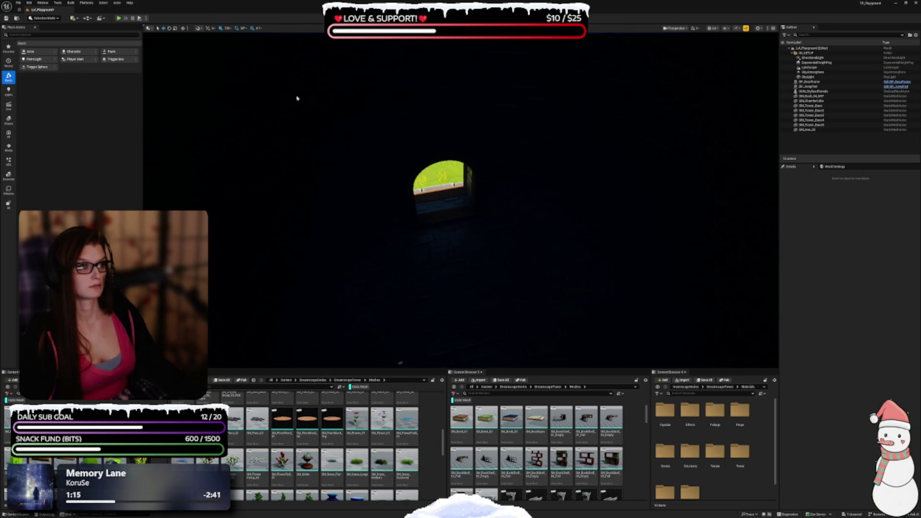
In Unlit view, place SM_FloorWood inside the tower beside the stone stairs
click(715, 28)
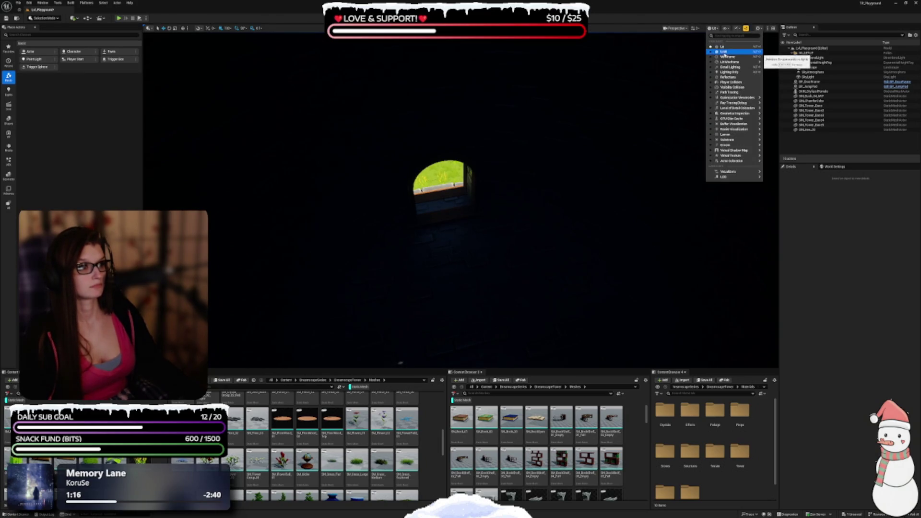
click(724, 52)
drag(460, 201, 460, 159)
click(529, 232)
drag(534, 273, 478, 165)
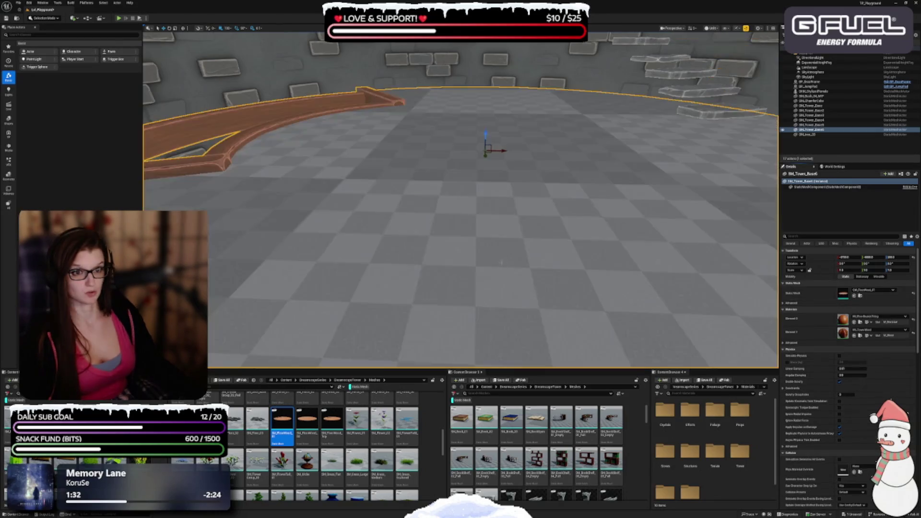
mouse_move(562, 257)
mouse_down()
mouse_move(546, 230)
mouse_move(526, 244)
mouse_move(494, 236)
mouse_move(494, 195)
mouse_move(498, 298)
mouse_move(517, 296)
mouse_move(518, 221)
mouse_move(488, 258)
mouse_up()
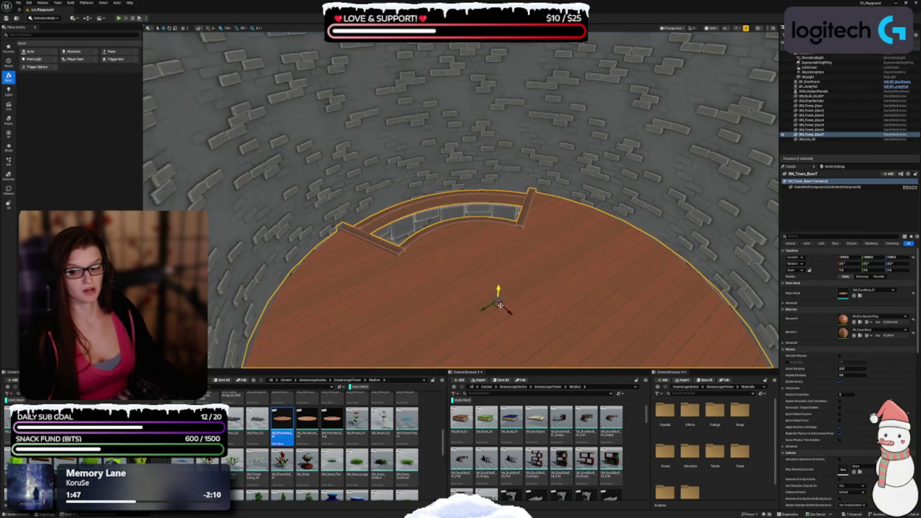
Delete the SM_Tower_Base6 floor ring and select the remaining wooden floor inside
mouse_move(493, 247)
mouse_down()
mouse_move(493, 216)
mouse_move(472, 199)
mouse_move(292, 231)
mouse_move(297, 204)
mouse_move(331, 207)
mouse_move(331, 240)
mouse_move(353, 221)
mouse_up()
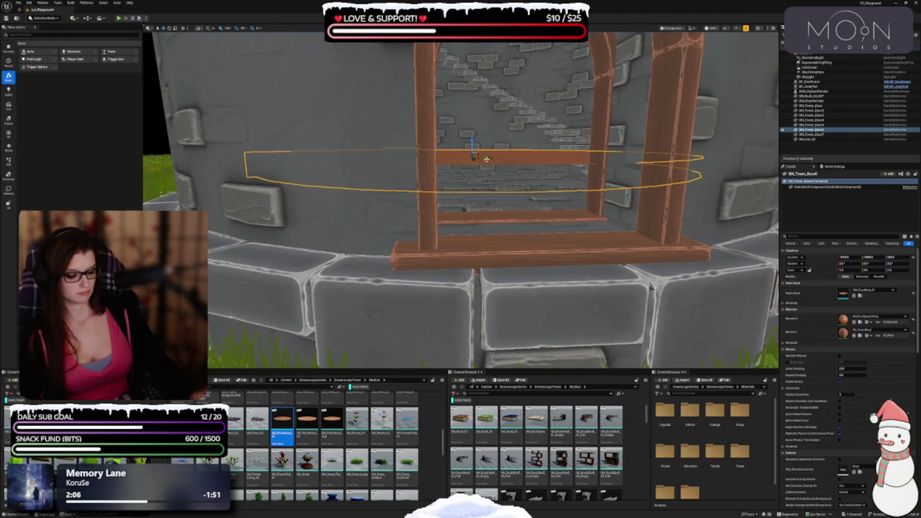
key(Delete)
mouse_move(486, 159)
mouse_down()
mouse_move(487, 123)
mouse_move(487, 170)
mouse_move(527, 176)
mouse_up()
click(574, 207)
mouse_move(574, 207)
mouse_down()
mouse_move(574, 183)
mouse_move(574, 213)
mouse_up()
drag(444, 238, 468, 182)
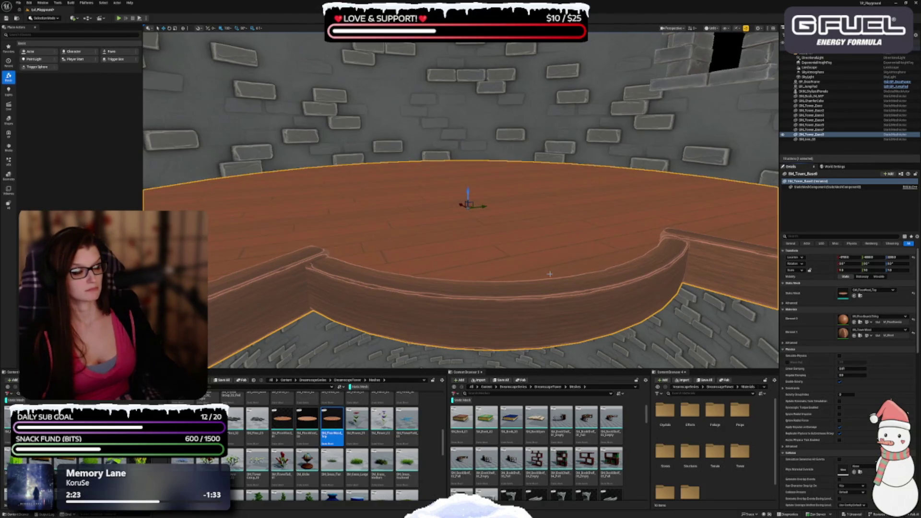
mouse_move(365, 320)
mouse_down()
mouse_move(366, 307)
mouse_move(374, 316)
mouse_move(420, 293)
mouse_move(376, 259)
mouse_up()
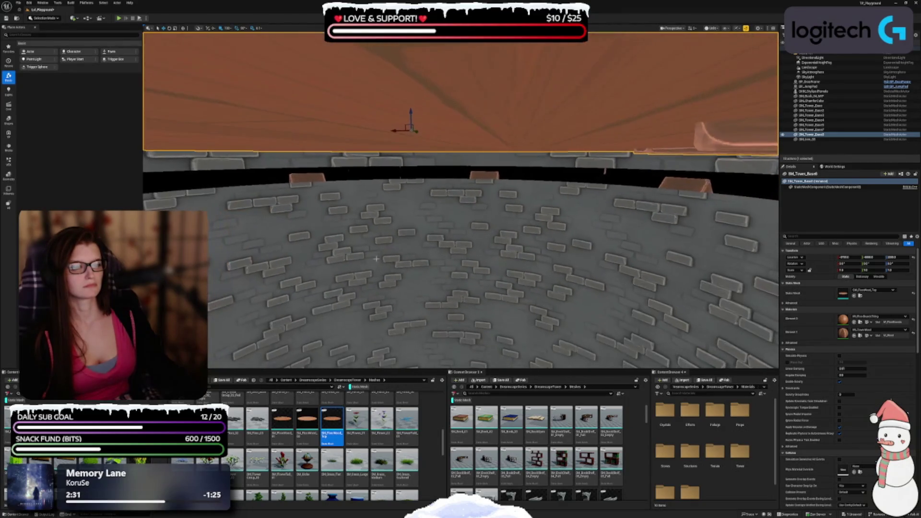
drag(411, 114, 400, 157)
mouse_move(544, 187)
mouse_down()
mouse_move(543, 225)
mouse_move(543, 187)
mouse_up()
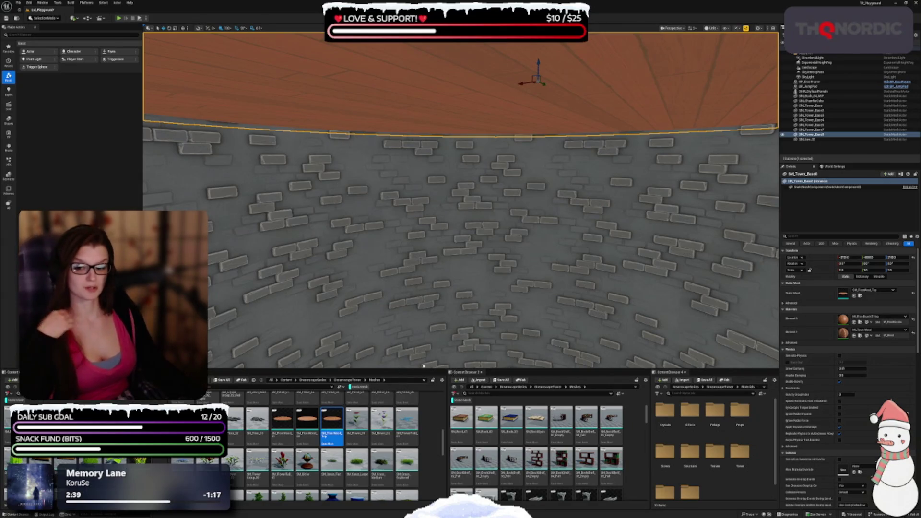
drag(423, 365, 423, 335)
mouse_move(460, 201)
mouse_down()
mouse_move(458, 271)
mouse_move(458, 225)
mouse_move(437, 213)
mouse_up()
click(403, 242)
mouse_move(361, 213)
mouse_down()
mouse_move(538, 175)
mouse_move(504, 262)
mouse_up()
drag(446, 293, 501, 282)
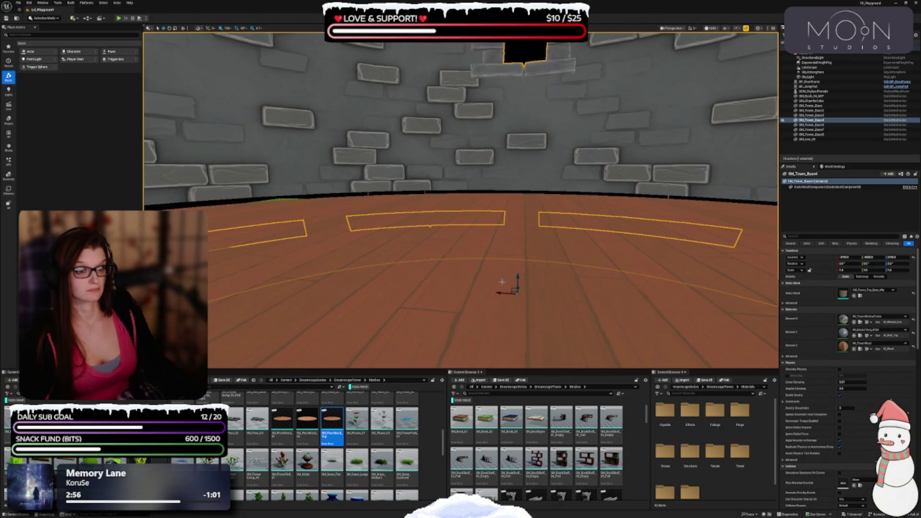
click(501, 272)
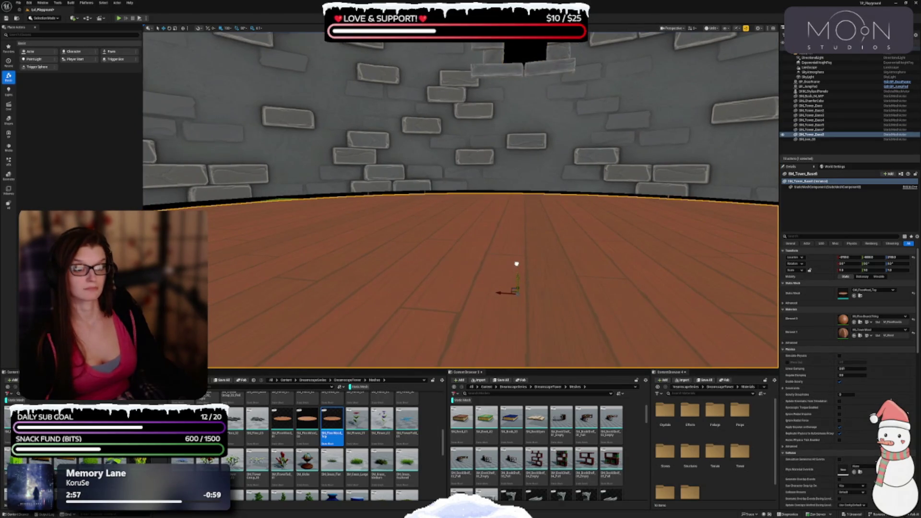
mouse_move(517, 278)
mouse_down()
mouse_move(502, 204)
mouse_move(485, 268)
mouse_move(485, 120)
mouse_up()
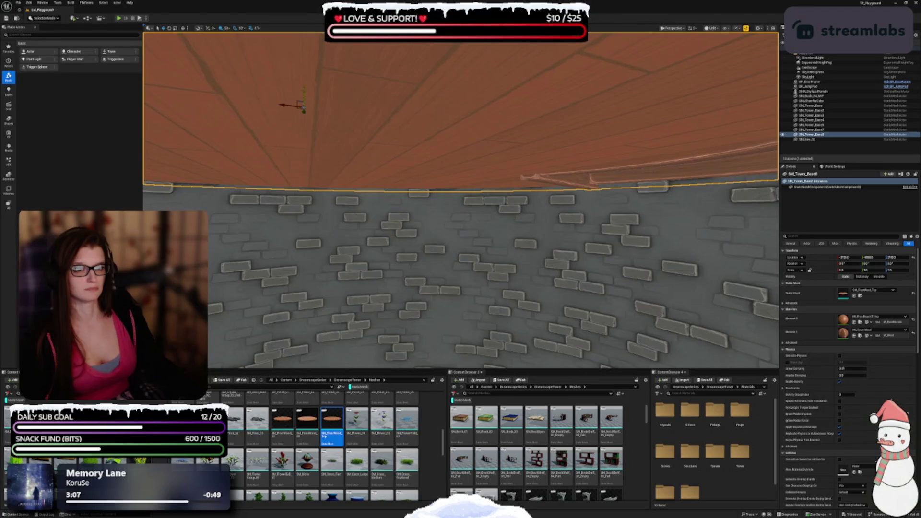
mouse_move(400, 177)
mouse_down()
mouse_move(403, 211)
mouse_move(400, 176)
mouse_up()
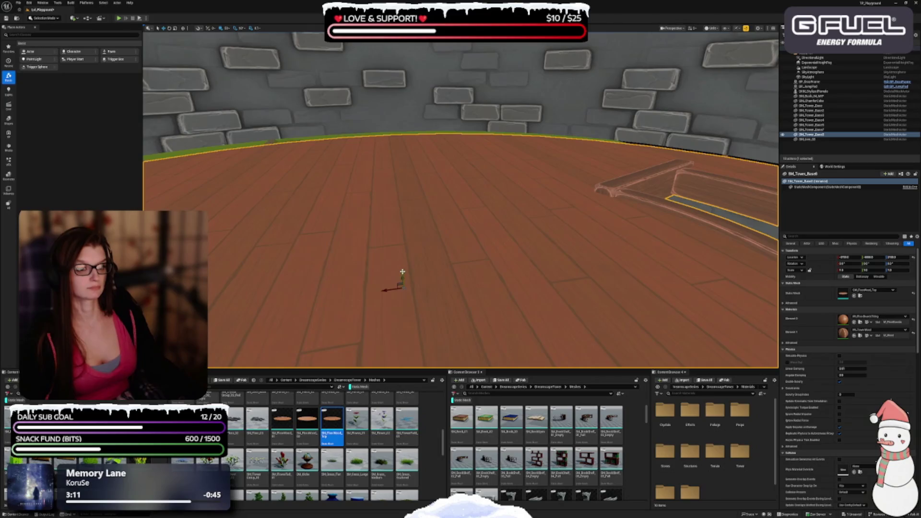
drag(387, 272, 387, 374)
key(ctrl+z)
right_click(309, 430)
click(597, 91)
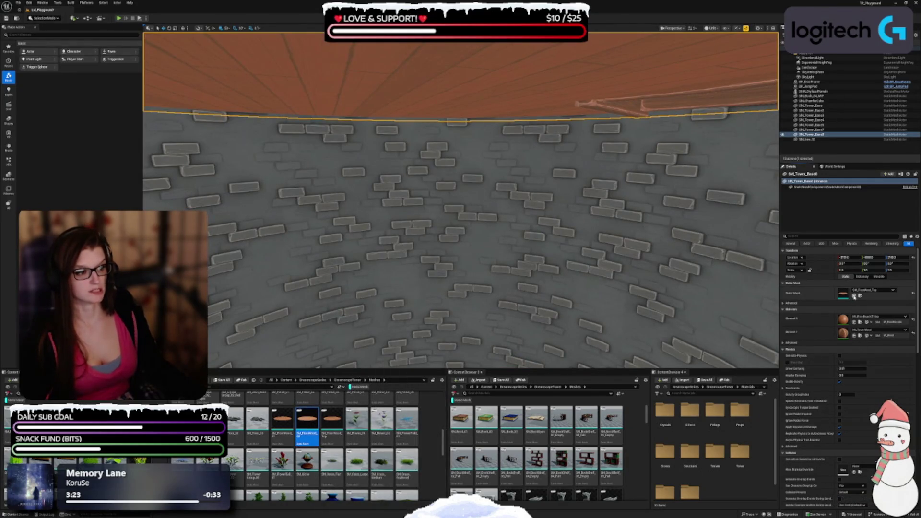
click(853, 296)
mouse_move(461, 216)
mouse_down()
mouse_move(461, 268)
mouse_move(460, 216)
mouse_up()
scroll(461, 216, down, 5)
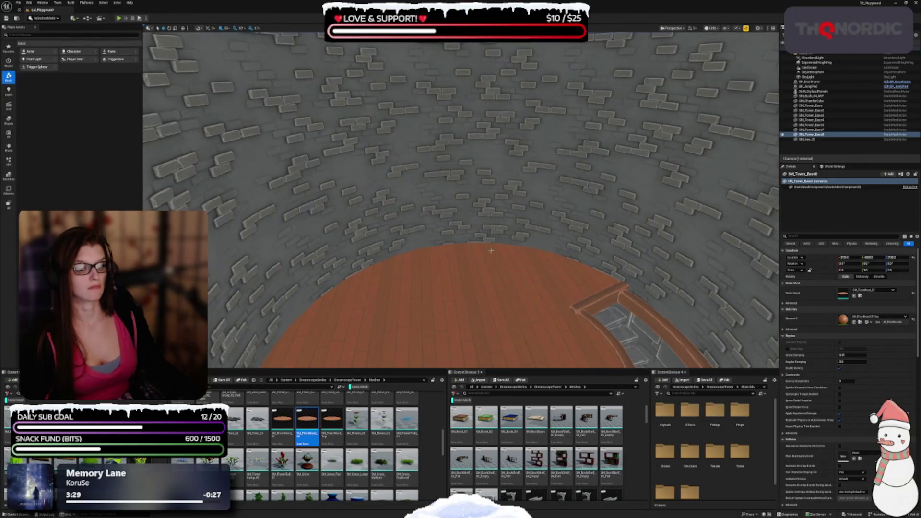
key(ctrl+z)
mouse_move(483, 183)
mouse_down()
mouse_move(483, 206)
mouse_move(484, 191)
mouse_up()
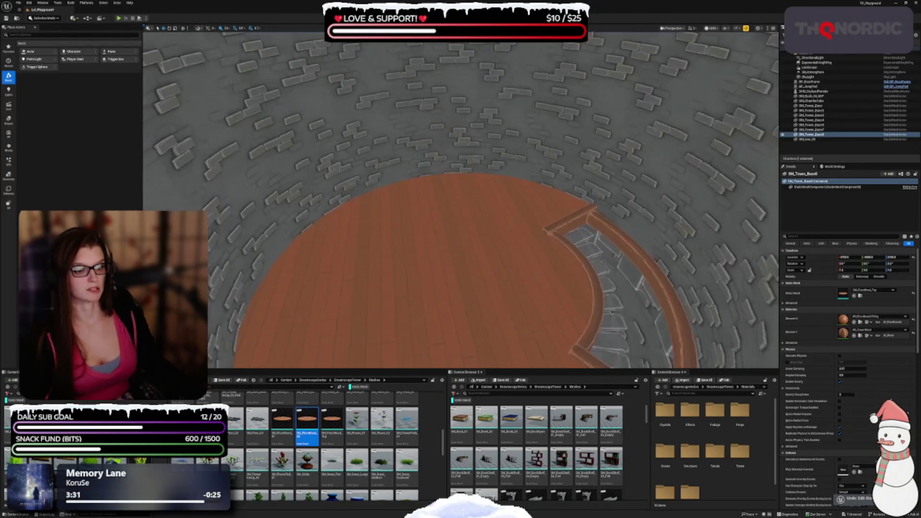
scroll(335, 453, up, 1)
scroll(324, 463, up, 2)
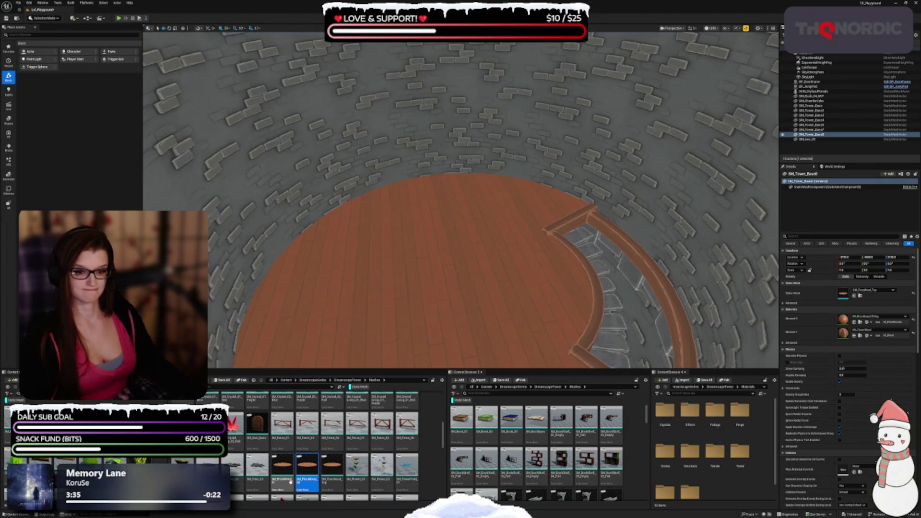
scroll(290, 481, up, 2)
scroll(260, 472, up, 3)
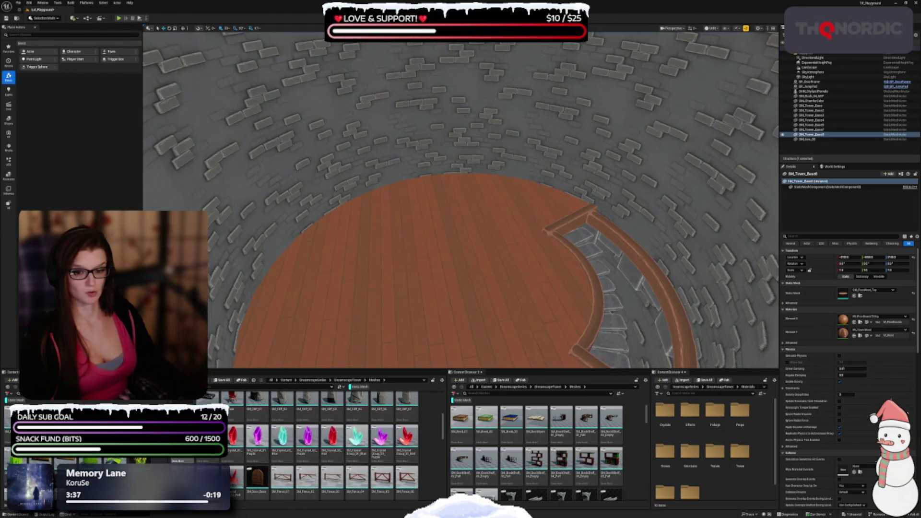
scroll(392, 438, up, 3)
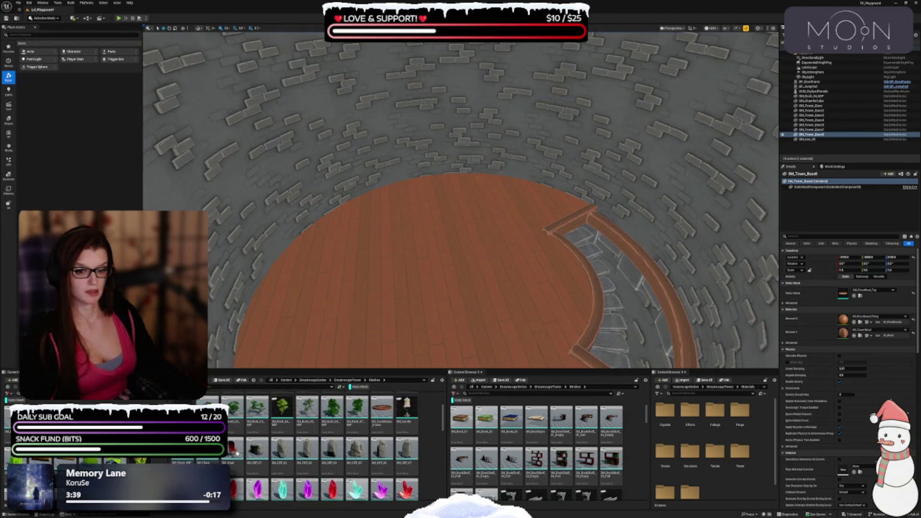
scroll(287, 455, up, 2)
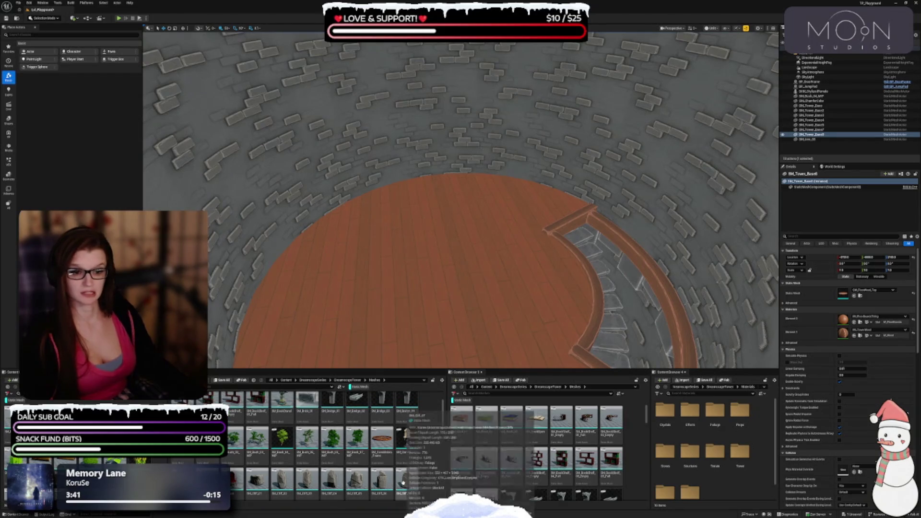
mouse_move(387, 456)
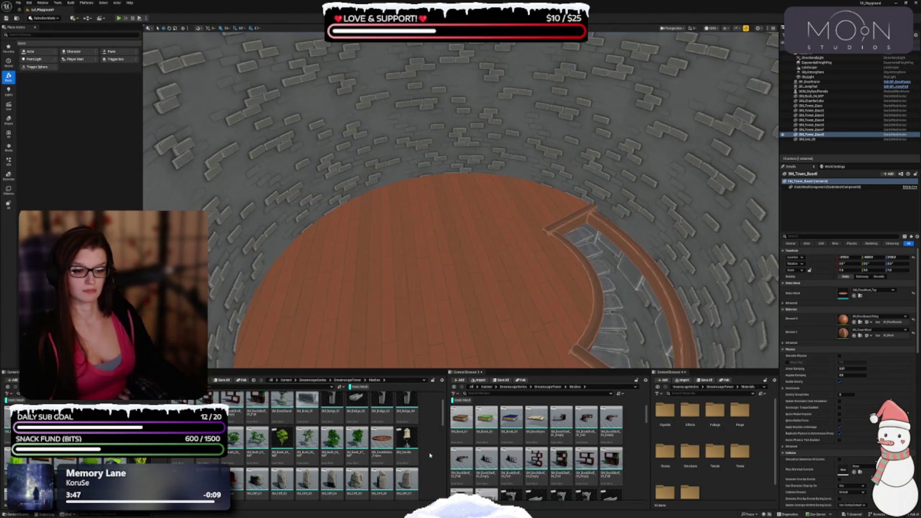
scroll(373, 475, up, 3)
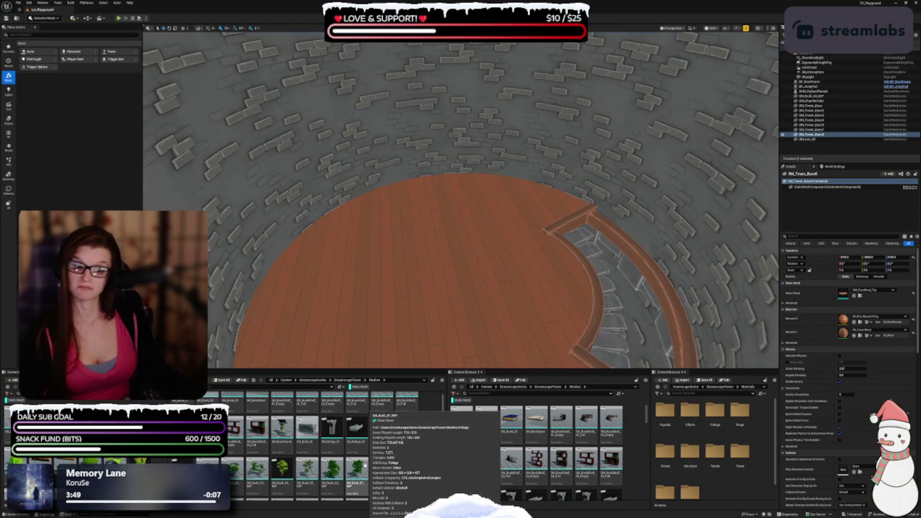
scroll(354, 465, up, 2)
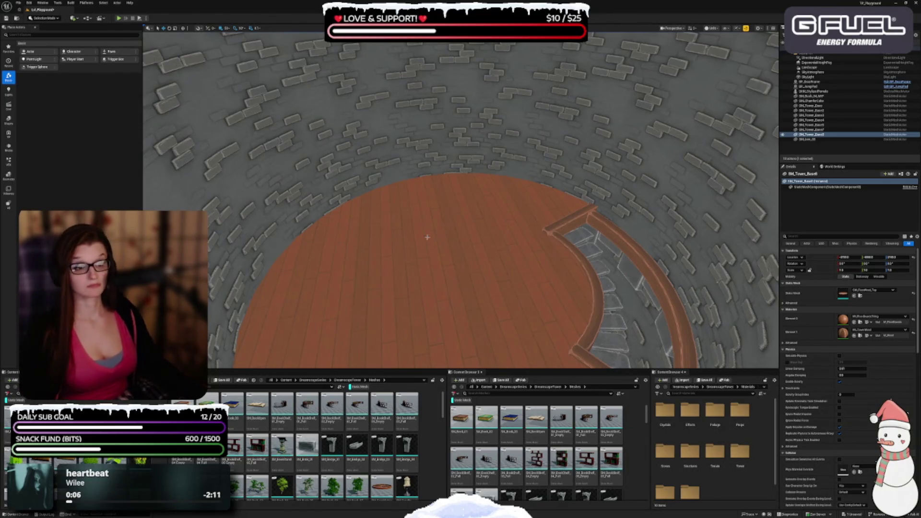
scroll(426, 237, down, 5)
key(Escape)
scroll(461, 202, up, 5)
scroll(490, 244, up, 2)
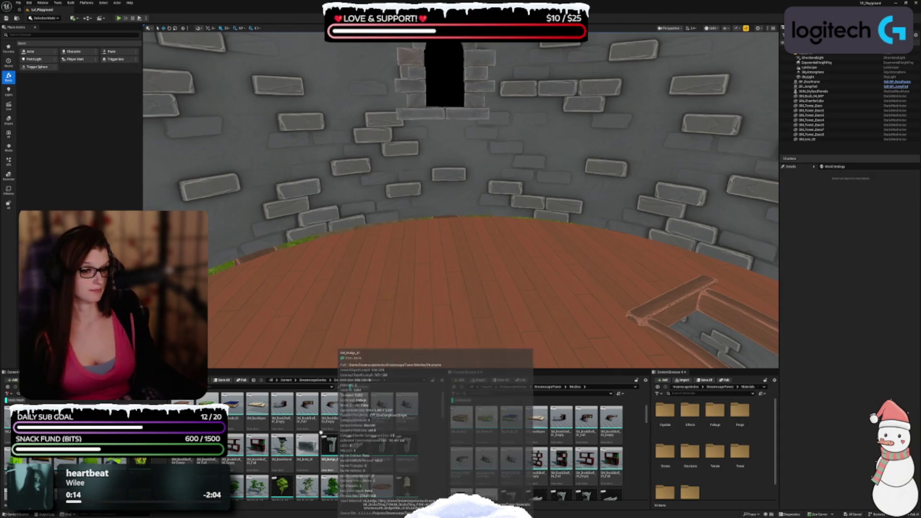
Select the wooden floor and set grid snapping to 100
drag(401, 319, 401, 354)
click(401, 336)
key(f)
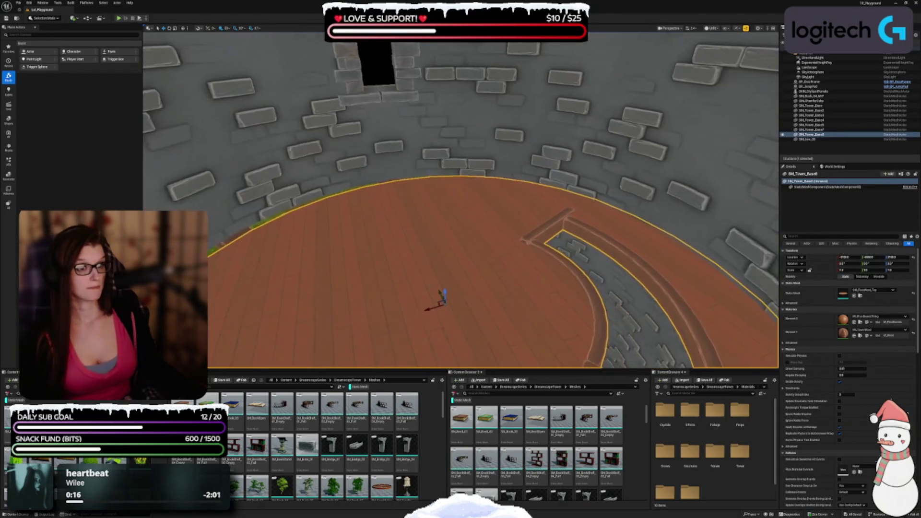
click(226, 28)
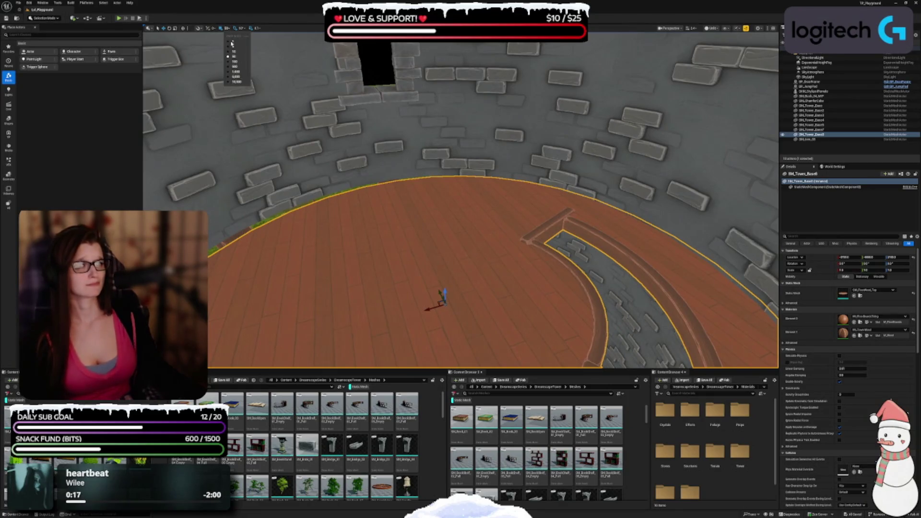
click(237, 62)
drag(441, 240, 441, 307)
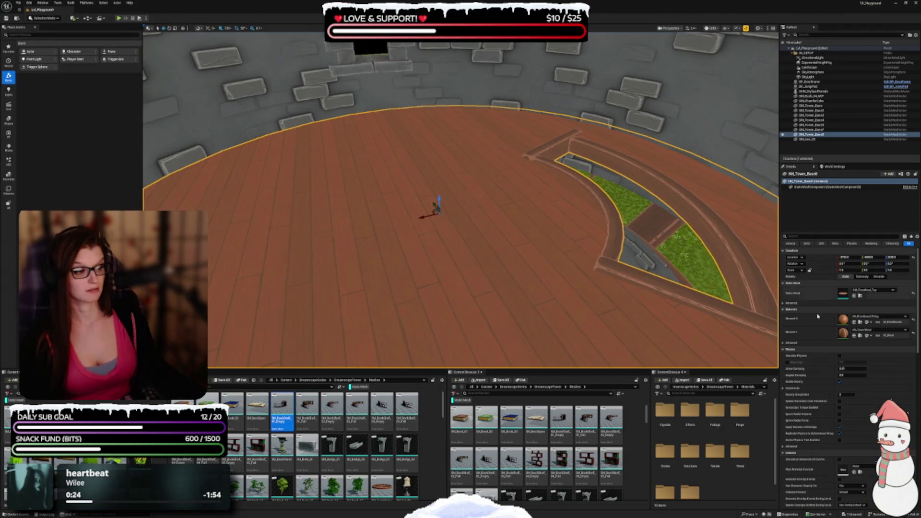
Try the bookshelf ring mesh on the floor, then revert to the wooden mesh
click(854, 296)
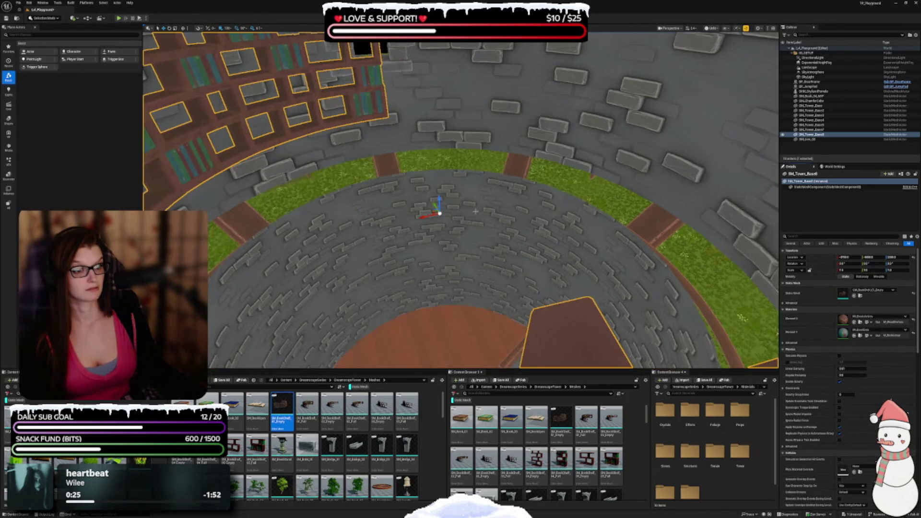
key(f)
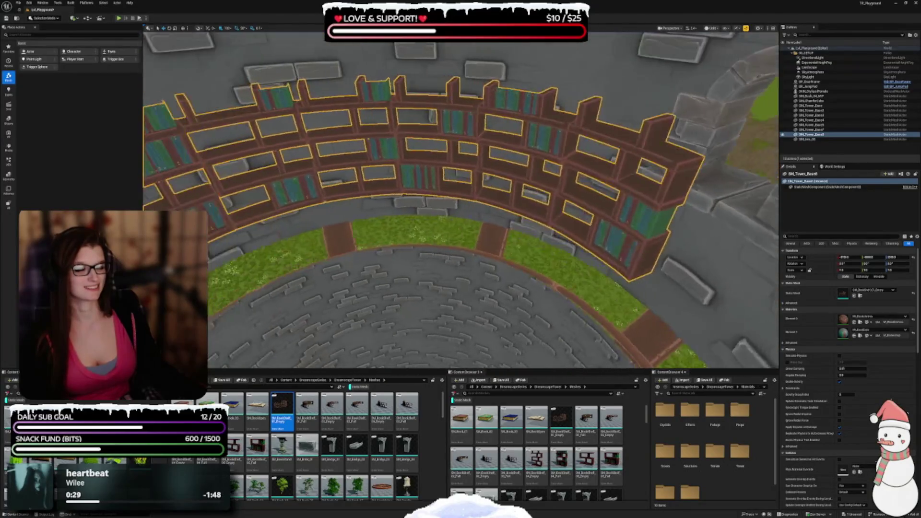
key(ctrl+z)
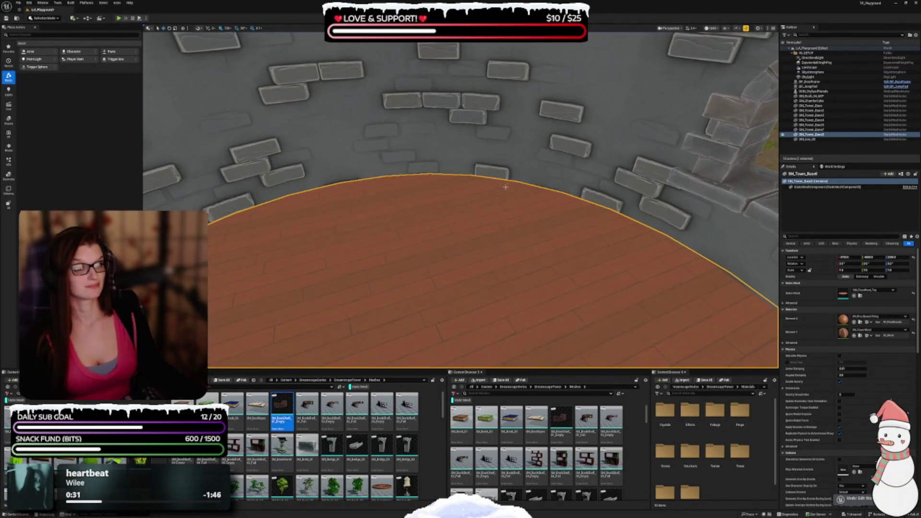
key(f)
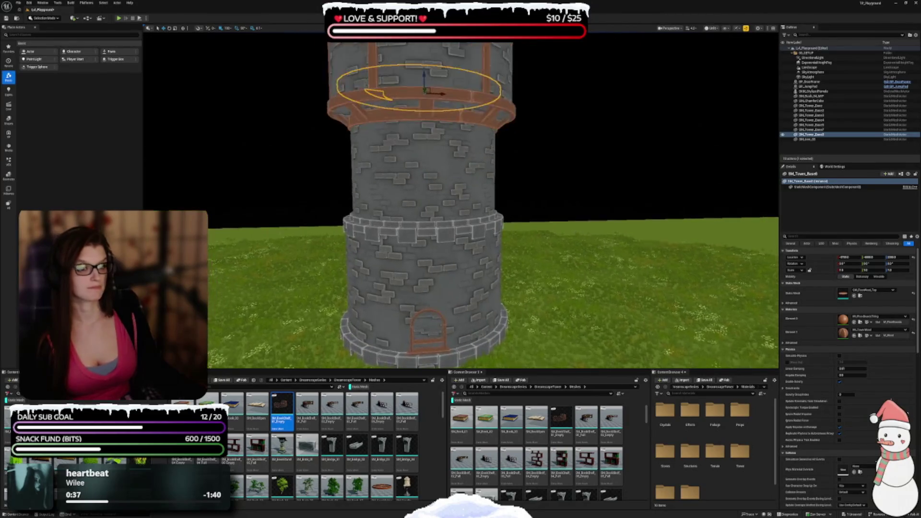
click(713, 28)
click(715, 46)
click(527, 206)
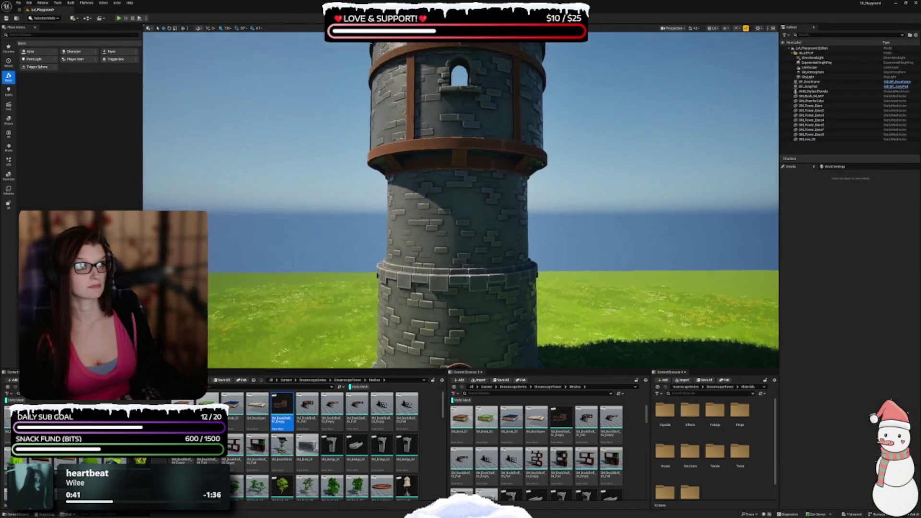
scroll(491, 172, down, 5)
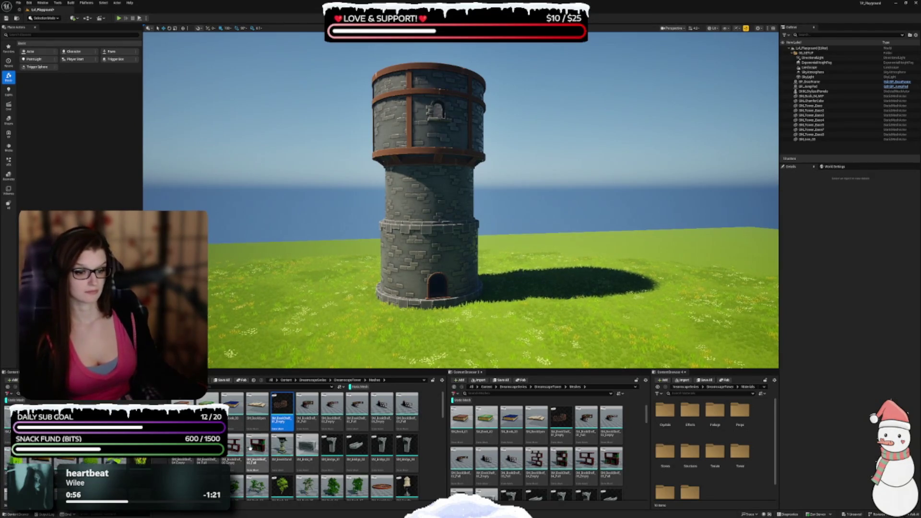
scroll(250, 448, down, 2)
scroll(258, 420, down, 2)
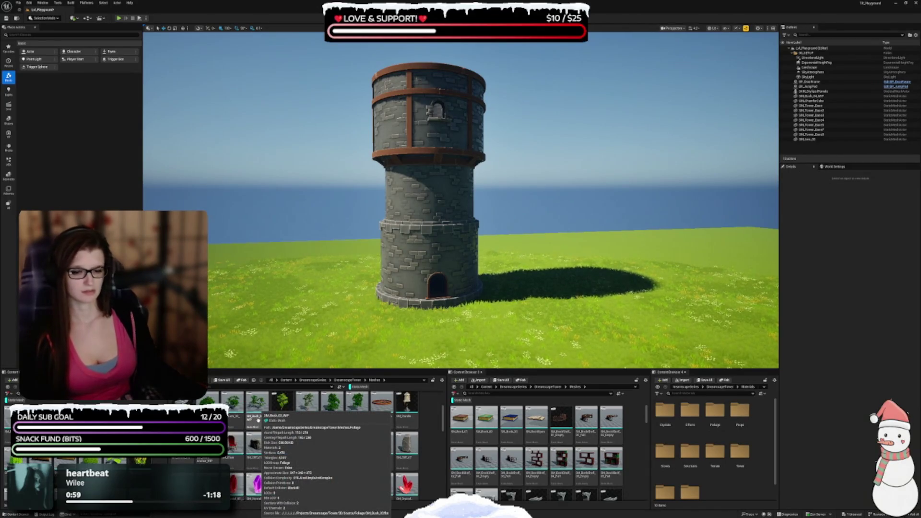
mouse_move(460, 192)
mouse_down()
mouse_move(461, 225)
mouse_move(460, 185)
mouse_up()
scroll(336, 424, down, 1)
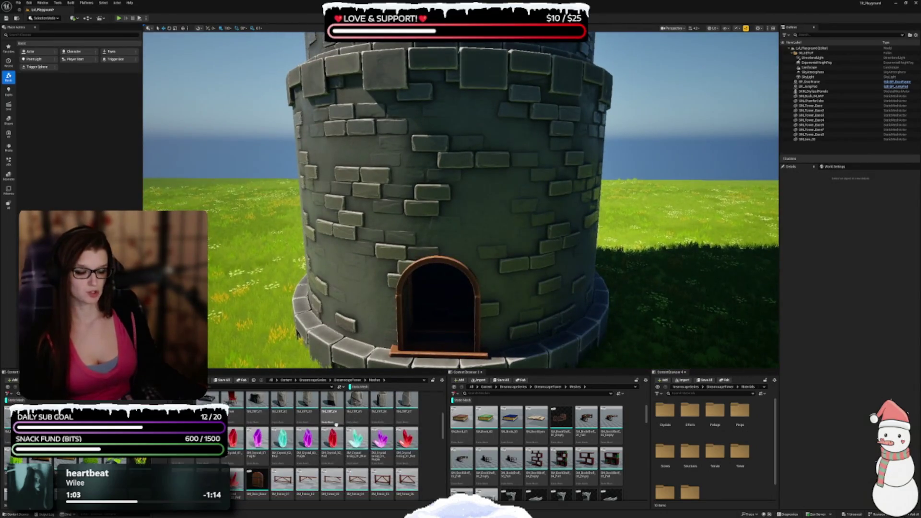
scroll(340, 432, down, 3)
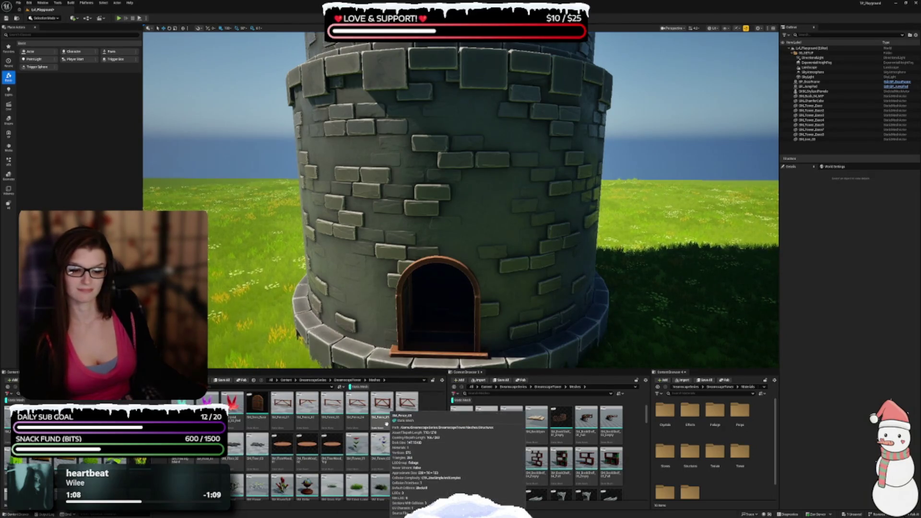
scroll(385, 432, down, 1)
scroll(386, 432, down, 1)
scroll(385, 434, down, 2)
Swap the upper tower section to SM_RoofTiles and lift the red roof onto the tower top
mouse_move(420, 355)
mouse_down()
mouse_move(421, 268)
mouse_move(452, 309)
mouse_up()
click(374, 152)
mouse_move(374, 151)
mouse_down()
mouse_move(469, 269)
mouse_move(415, 207)
mouse_up()
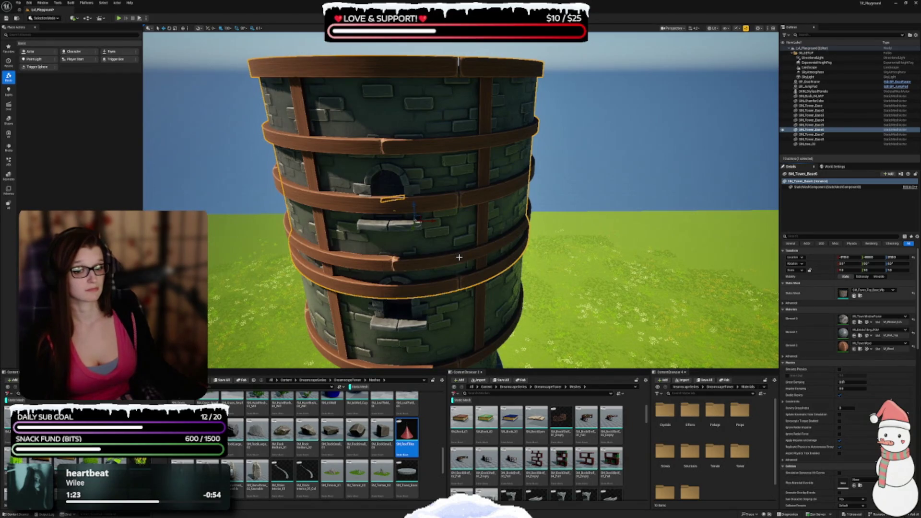
key(f)
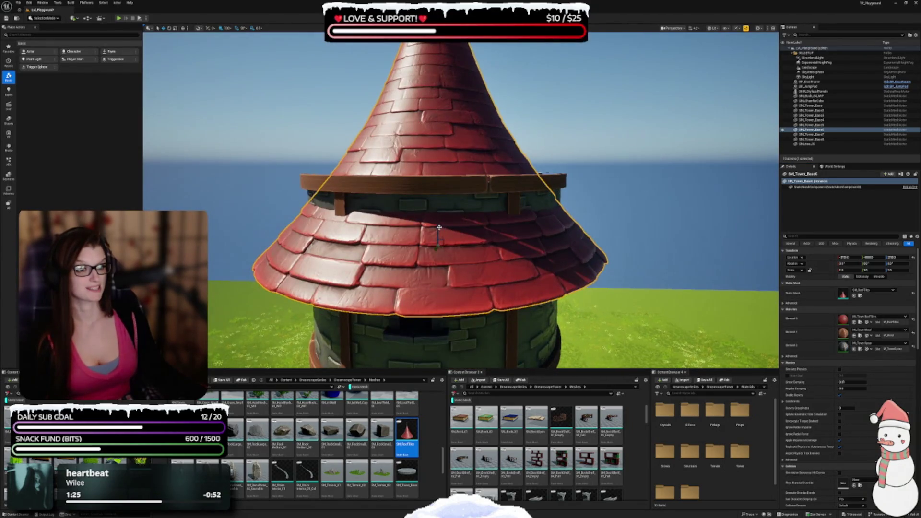
drag(439, 227, 438, 70)
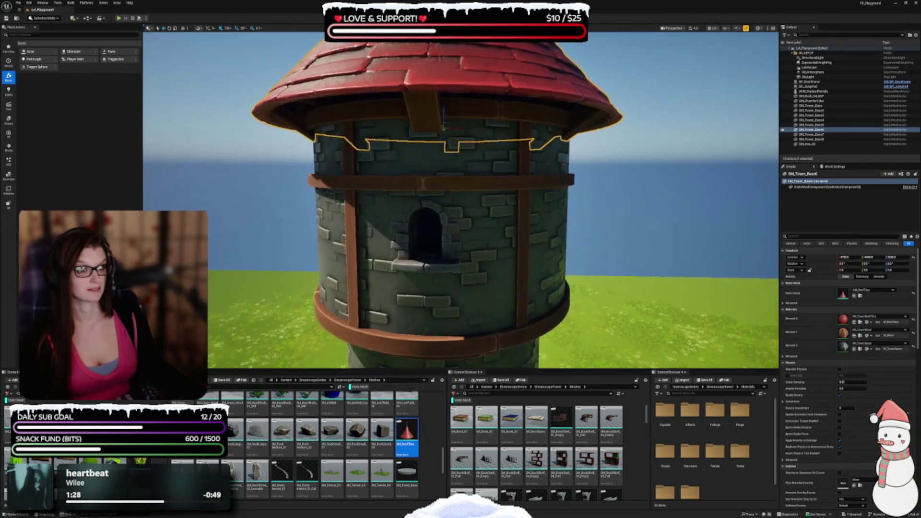
key(Escape)
scroll(460, 201, down, 5)
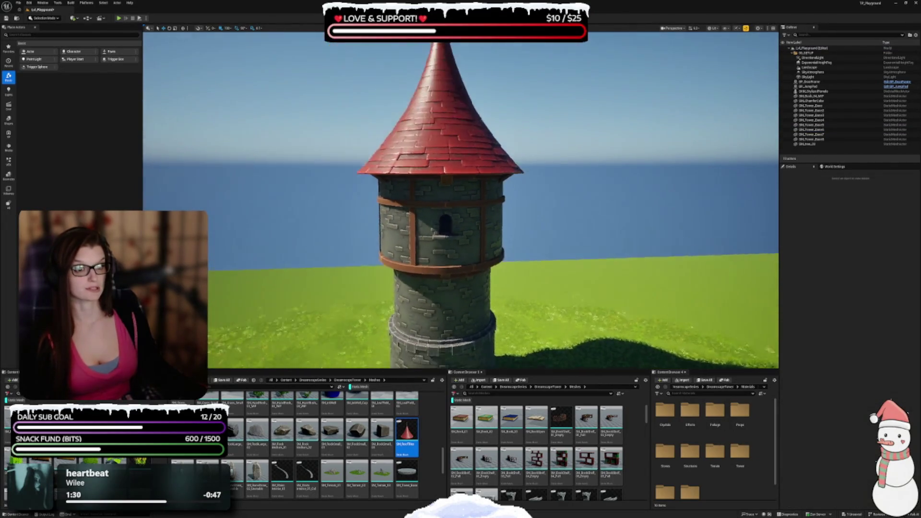
scroll(461, 201, down, 3)
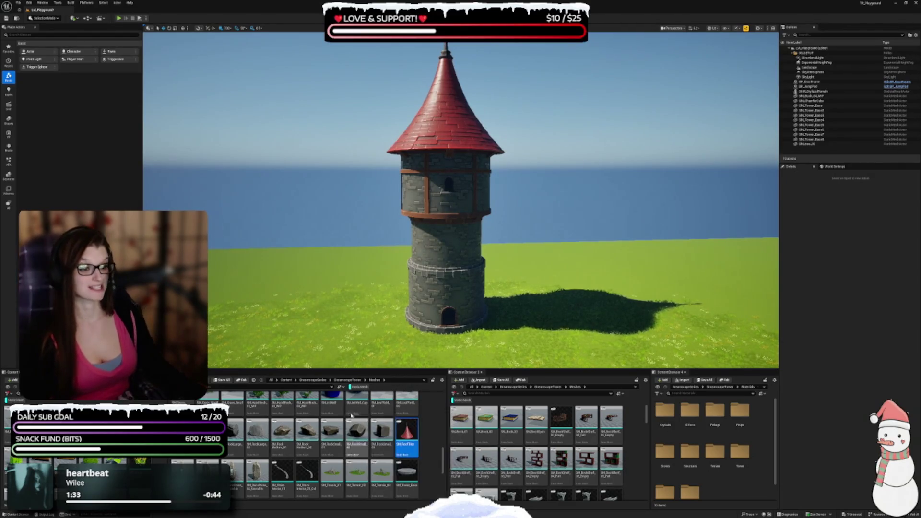
scroll(331, 474, down, 3)
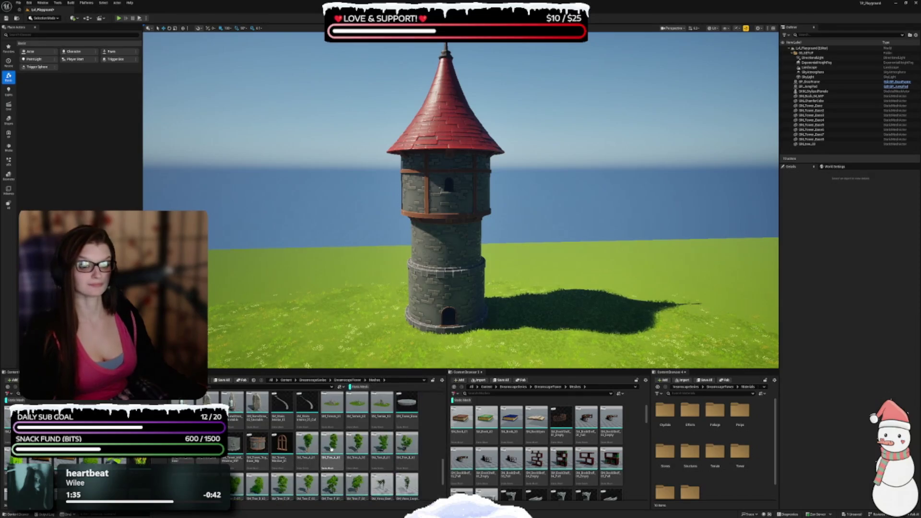
scroll(445, 300, up, 10)
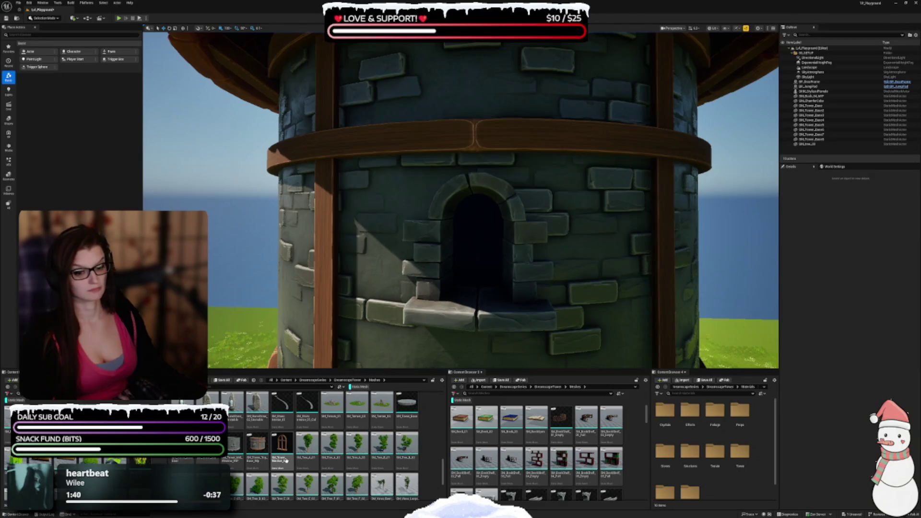
Place SM_Tower_Window and fit it into the tower's upper arched window opening
mouse_move(412, 290)
mouse_down()
mouse_move(473, 268)
mouse_move(475, 295)
mouse_up()
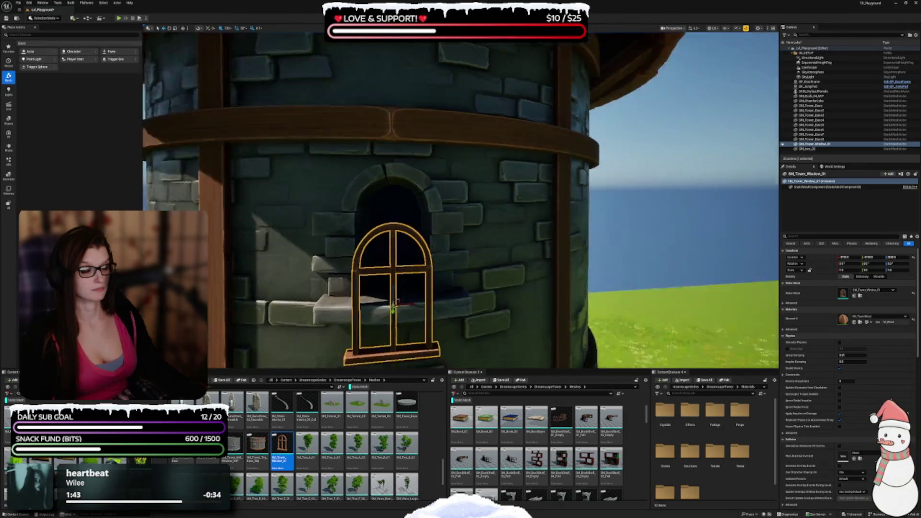
key(f)
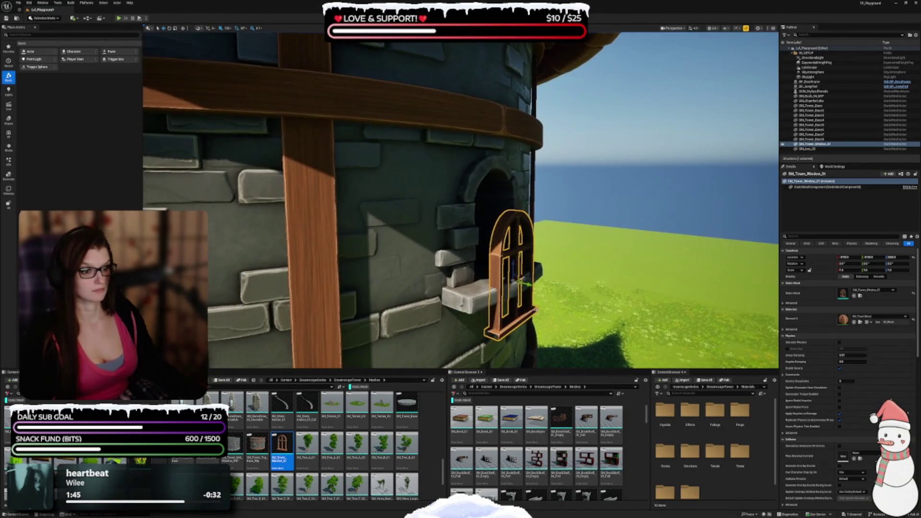
drag(511, 279, 494, 274)
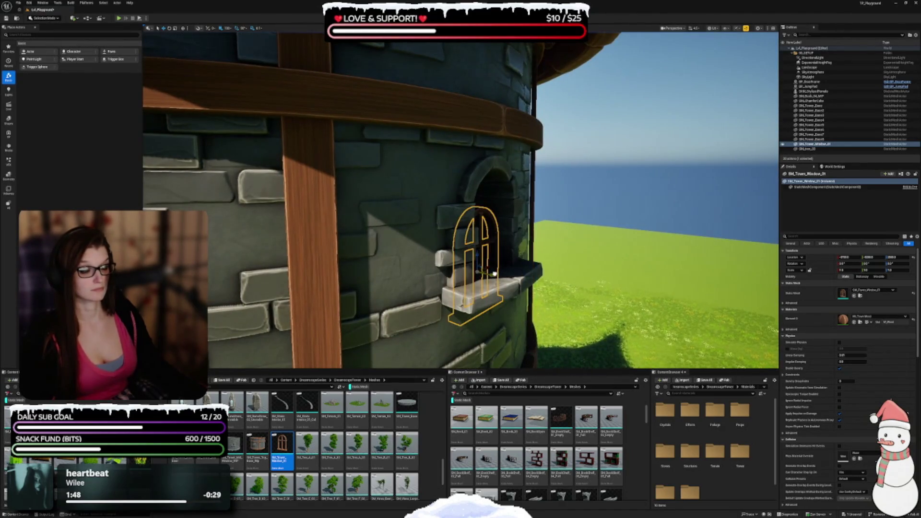
mouse_move(473, 240)
mouse_down()
mouse_move(537, 256)
mouse_move(537, 215)
mouse_move(509, 218)
mouse_up()
key(Escape)
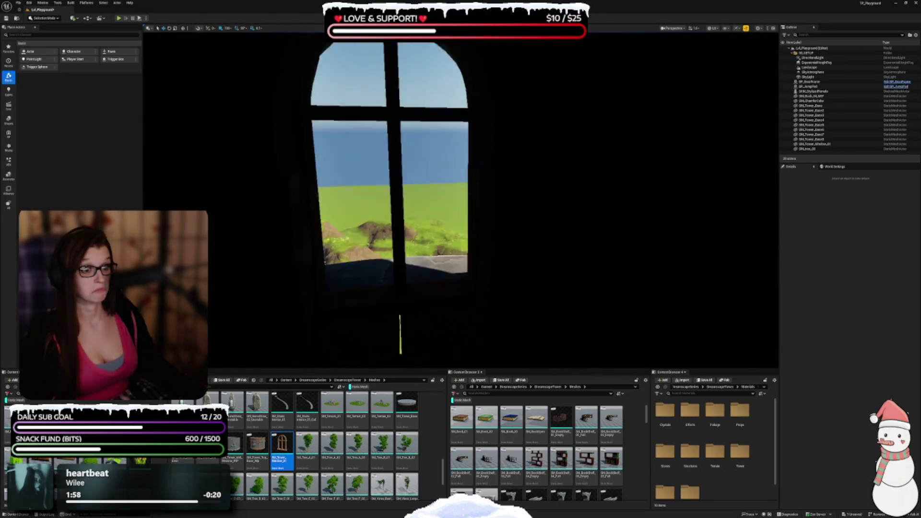
drag(545, 264, 545, 263)
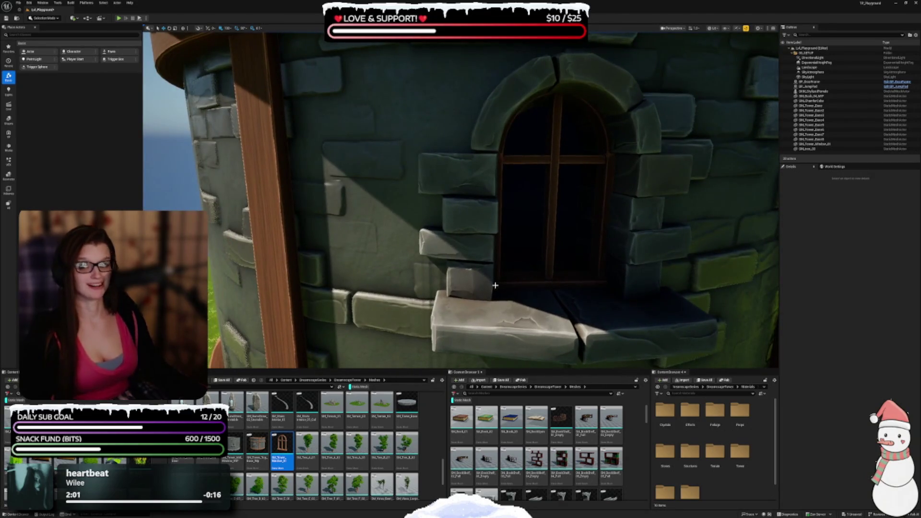
mouse_move(495, 285)
mouse_down()
mouse_move(490, 244)
mouse_move(476, 241)
mouse_move(476, 273)
mouse_move(446, 254)
mouse_move(446, 240)
mouse_move(454, 266)
mouse_move(438, 315)
mouse_up()
scroll(288, 455, down, 10)
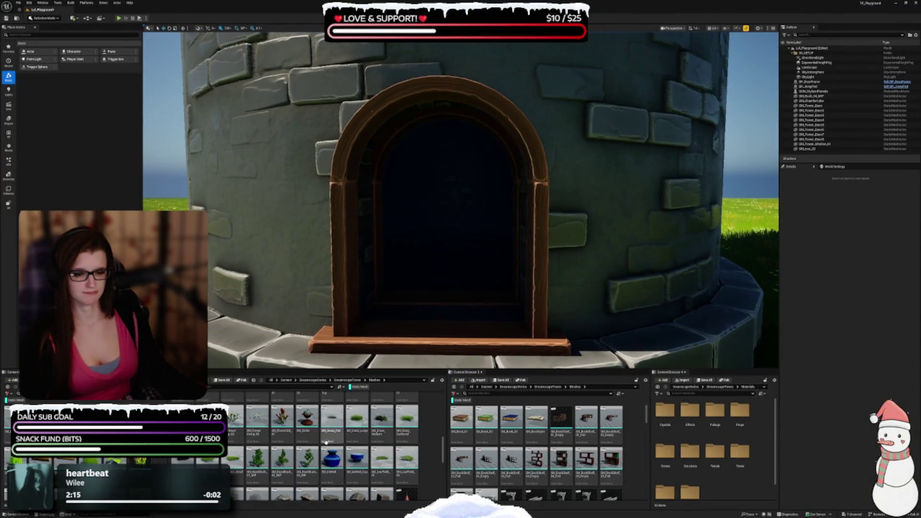
Place SM_Door_Base in the ground-level doorway and set grid snapping to 50
drag(438, 285, 442, 324)
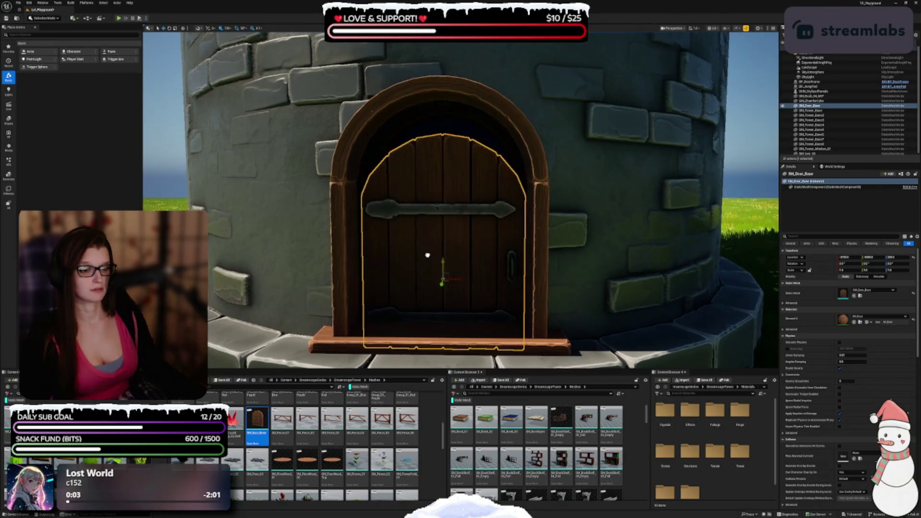
mouse_move(480, 254)
mouse_down()
mouse_move(412, 254)
mouse_move(451, 254)
mouse_move(451, 288)
mouse_up()
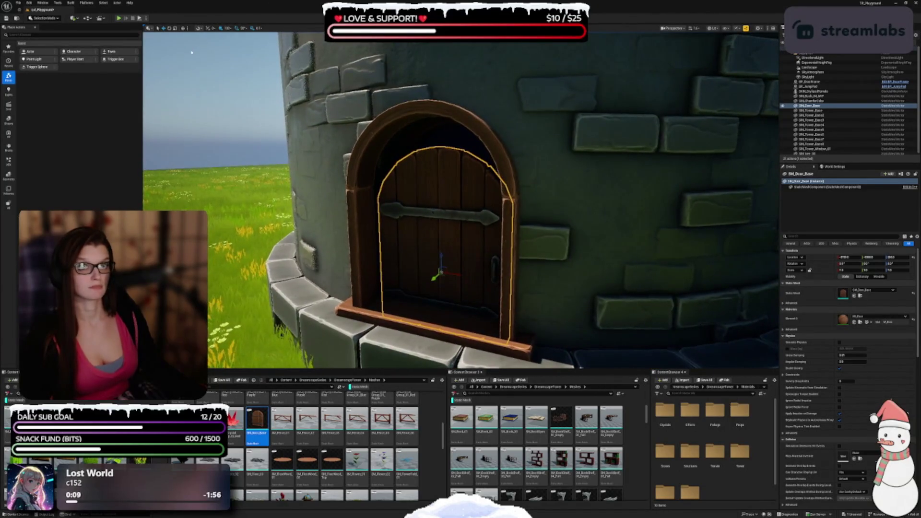
click(227, 28)
click(237, 57)
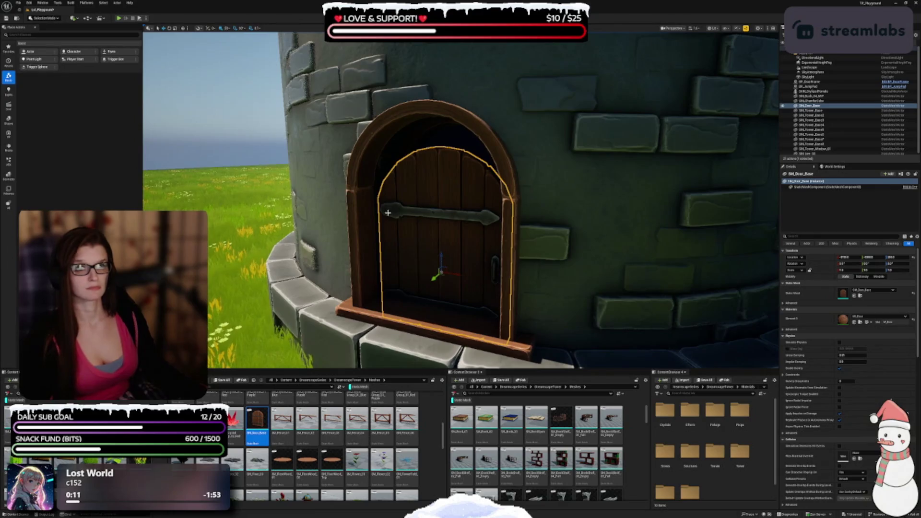
mouse_move(441, 263)
mouse_down()
mouse_move(479, 262)
mouse_move(451, 268)
mouse_move(452, 235)
mouse_move(452, 271)
mouse_move(451, 249)
mouse_move(501, 267)
mouse_move(303, 257)
mouse_up()
Check the door's fit from around it, then drop an SM_Floor_03 piece on the grass
key(Escape)
click(501, 268)
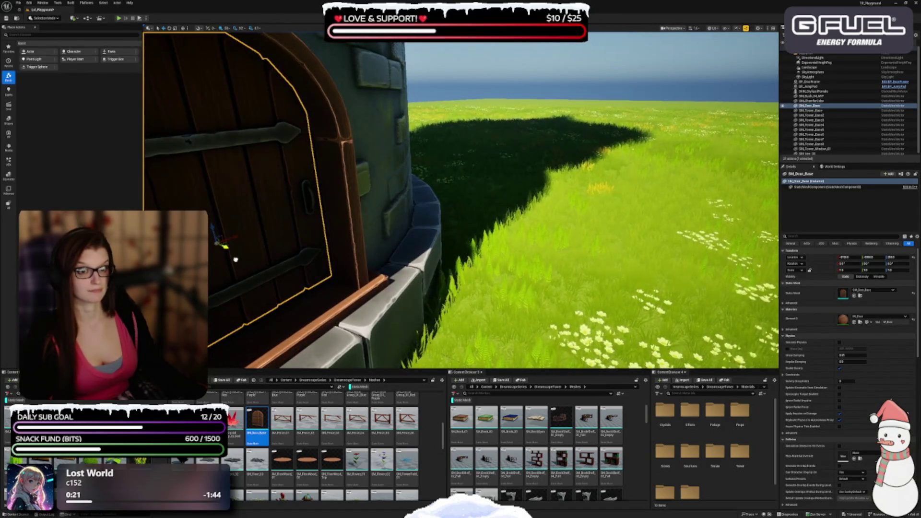
scroll(460, 199, up, 5)
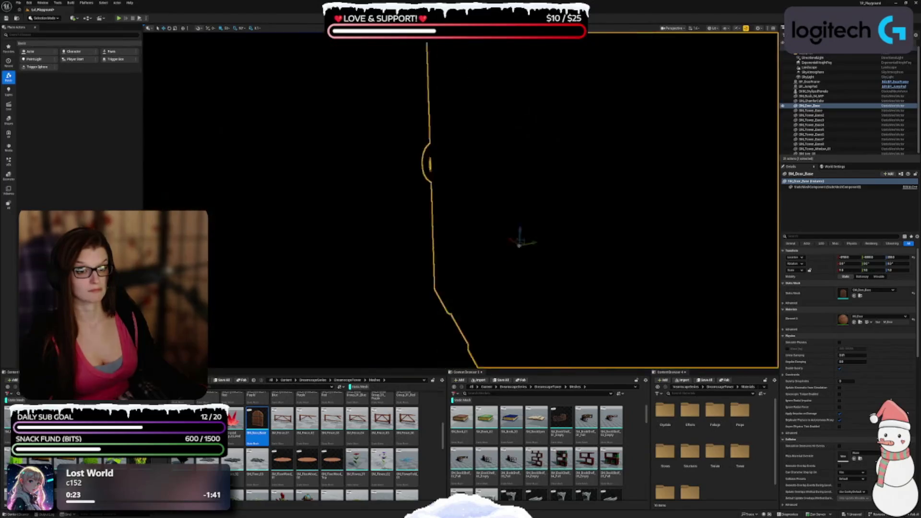
mouse_move(460, 199)
mouse_down()
mouse_move(518, 211)
mouse_move(508, 204)
mouse_move(527, 202)
mouse_move(460, 230)
mouse_move(416, 272)
mouse_move(412, 293)
mouse_move(427, 311)
mouse_move(415, 365)
mouse_move(422, 350)
mouse_up()
click(416, 271)
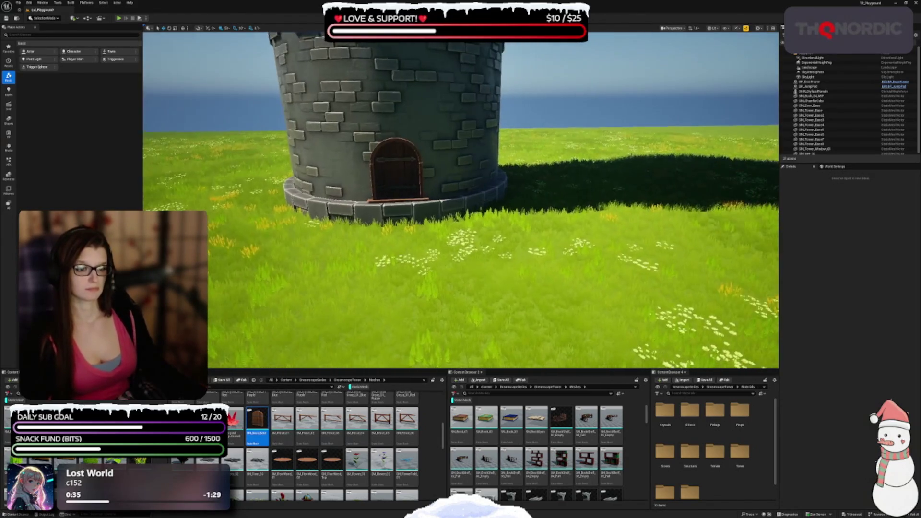
drag(257, 460, 381, 288)
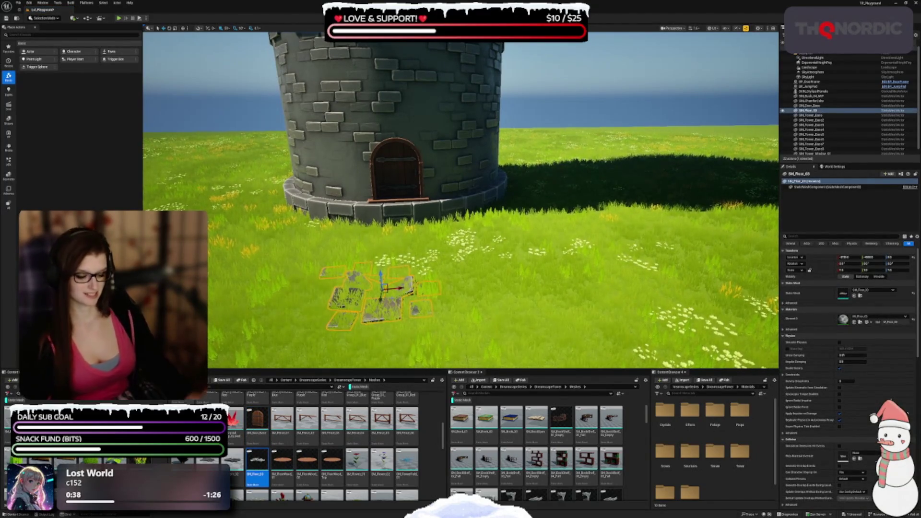
Delete the just-placed SM_Floor_03 floor piece
key(Delete)
scroll(331, 446, down, 5)
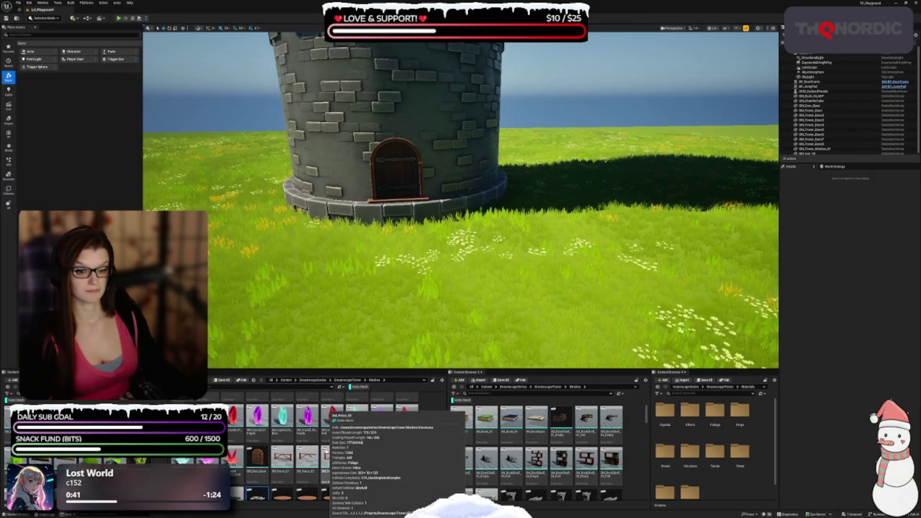
scroll(303, 459, up, 3)
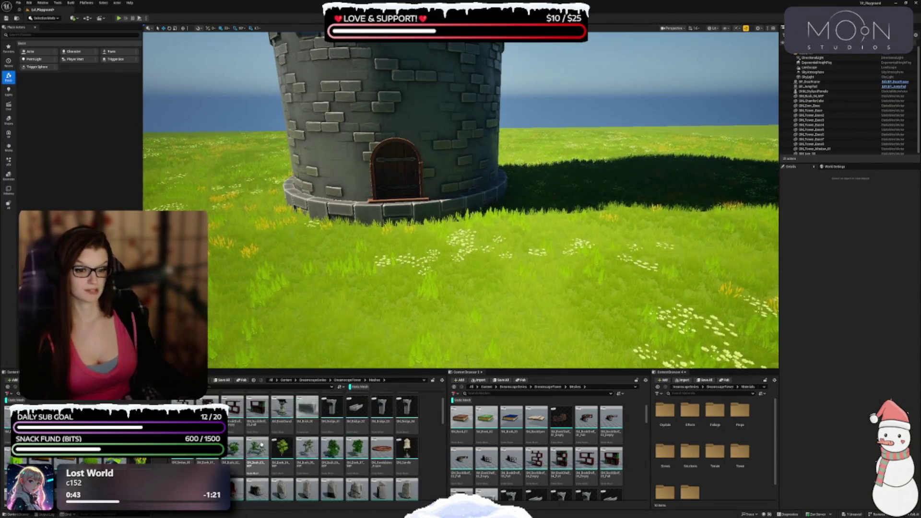
scroll(436, 301, up, 10)
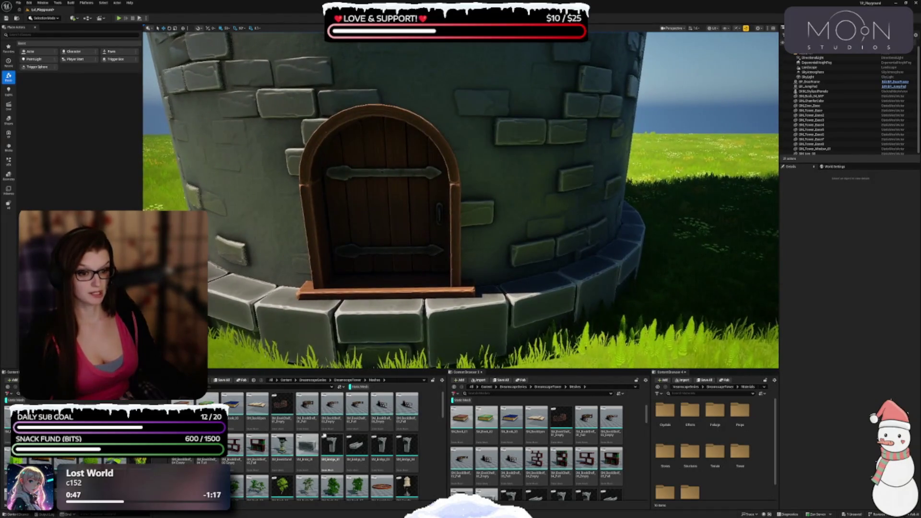
drag(381, 328, 381, 374)
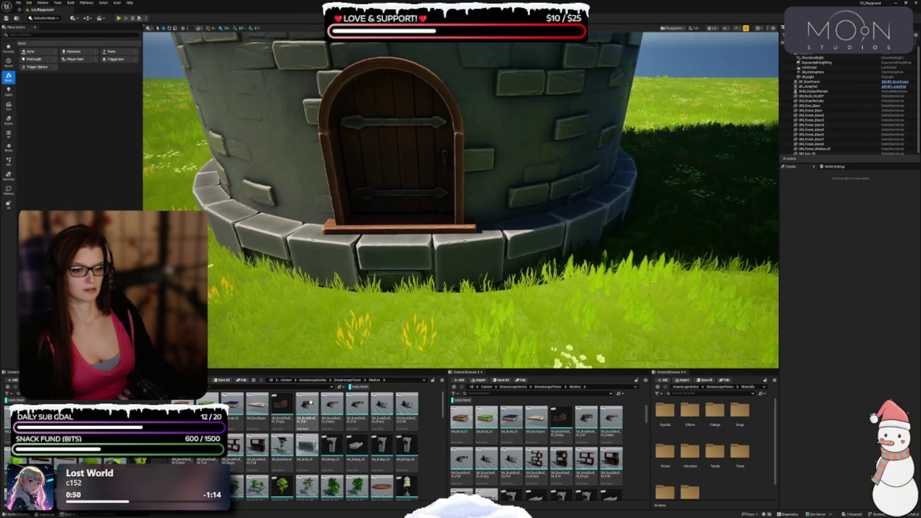
Place an SM_Brick_01 stone on the grass beside the tower, then delete it
click(307, 445)
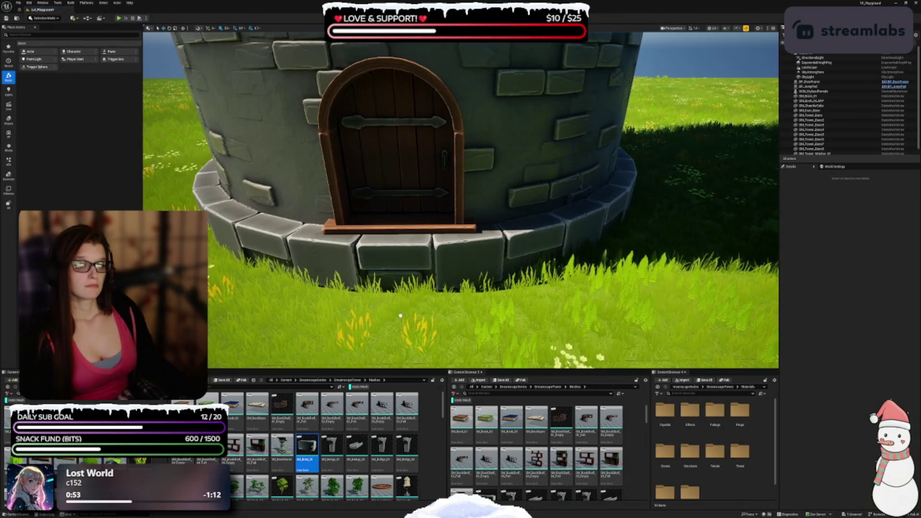
click(389, 340)
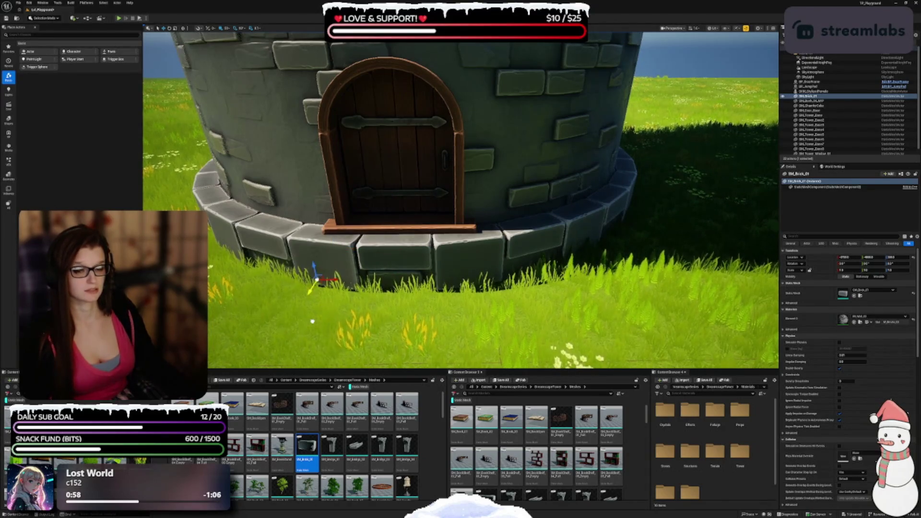
mouse_move(442, 290)
mouse_down()
mouse_move(432, 297)
mouse_move(407, 278)
mouse_move(417, 261)
mouse_move(460, 298)
mouse_up()
key(Escape)
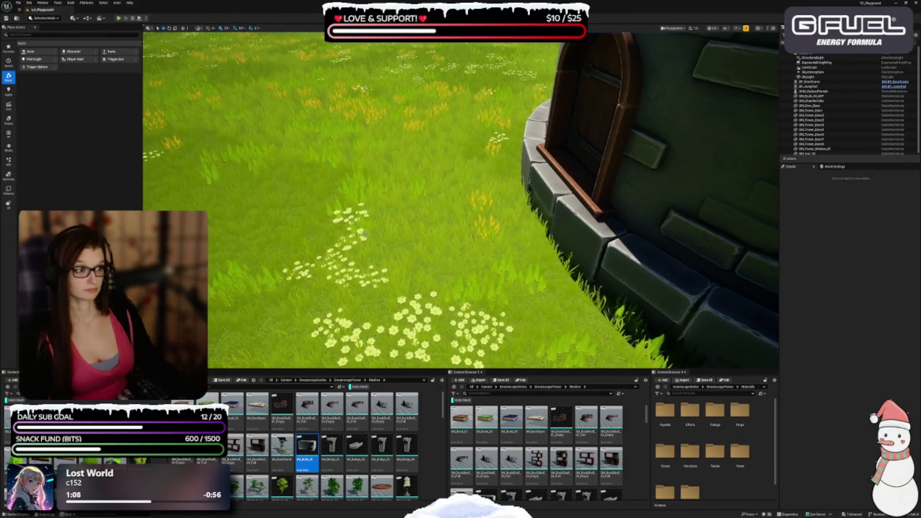
drag(306, 446, 254, 303)
click(293, 285)
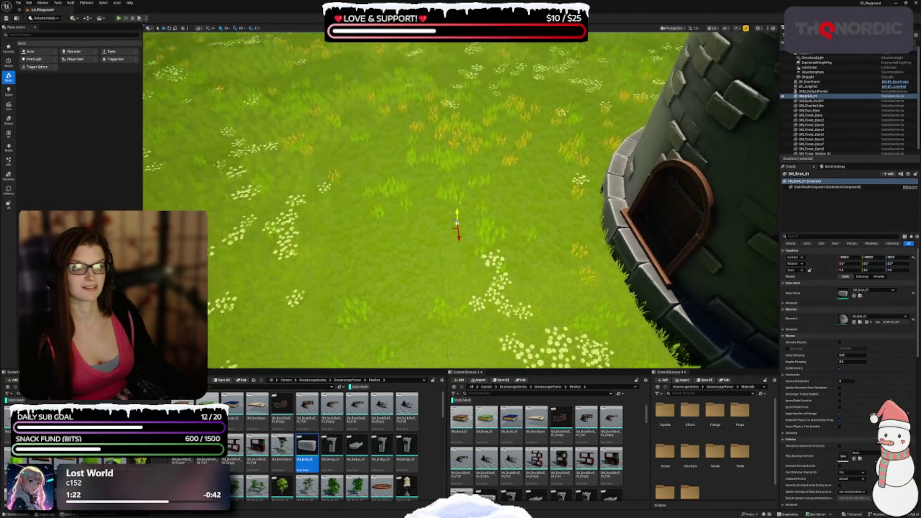
drag(461, 201, 461, 144)
mouse_move(460, 202)
mouse_down()
mouse_move(432, 202)
mouse_move(469, 196)
mouse_move(431, 197)
mouse_move(441, 211)
mouse_move(422, 197)
mouse_move(460, 182)
mouse_move(422, 201)
mouse_move(460, 192)
mouse_up()
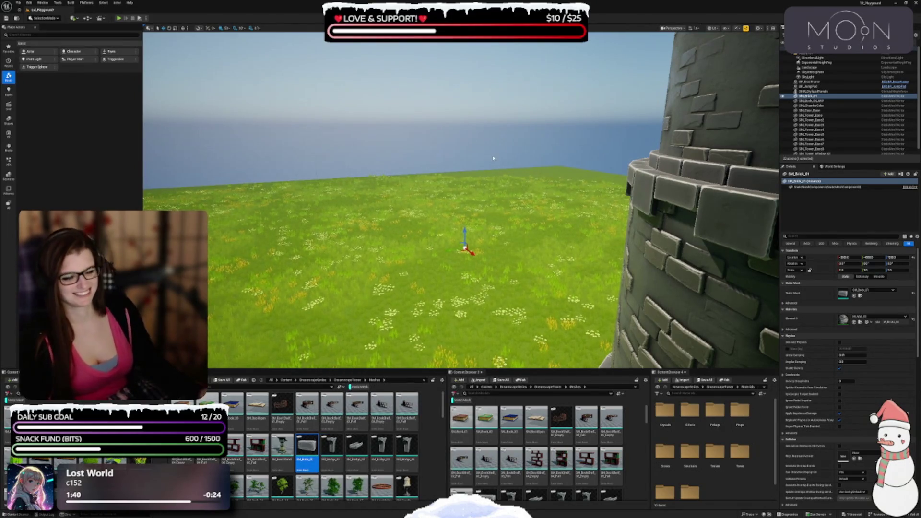
key(Delete)
Place an SM_Wall_Modular_01 stone wall piece on the grass and frame it
scroll(260, 469, down, 3)
scroll(314, 433, down, 2)
scroll(267, 416, down, 3)
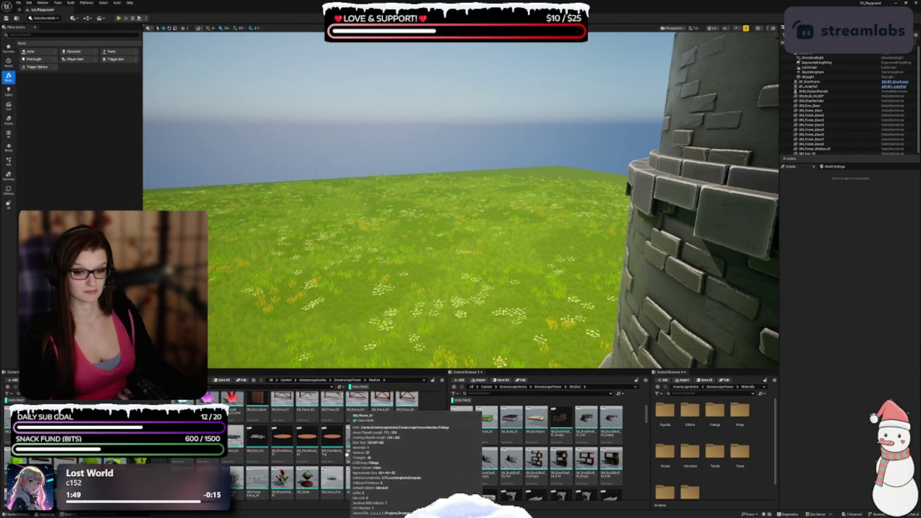
scroll(317, 432, down, 2)
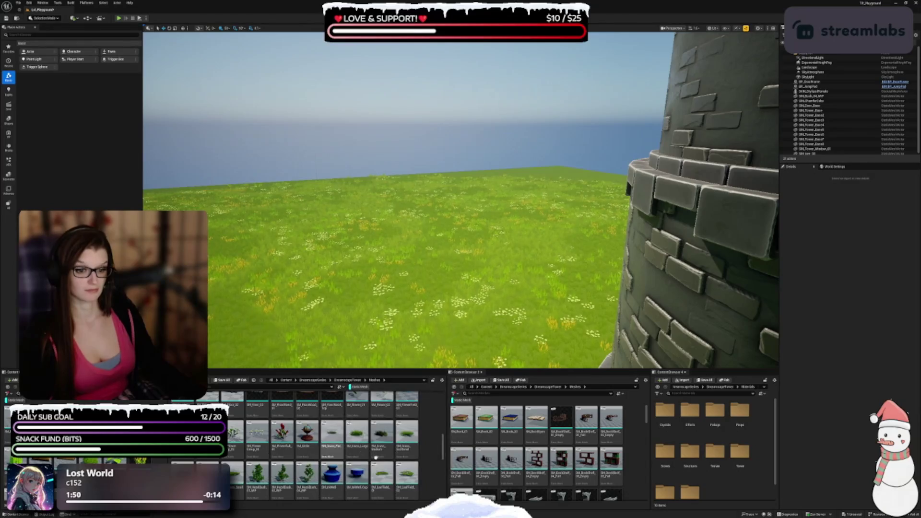
scroll(365, 481, down, 2)
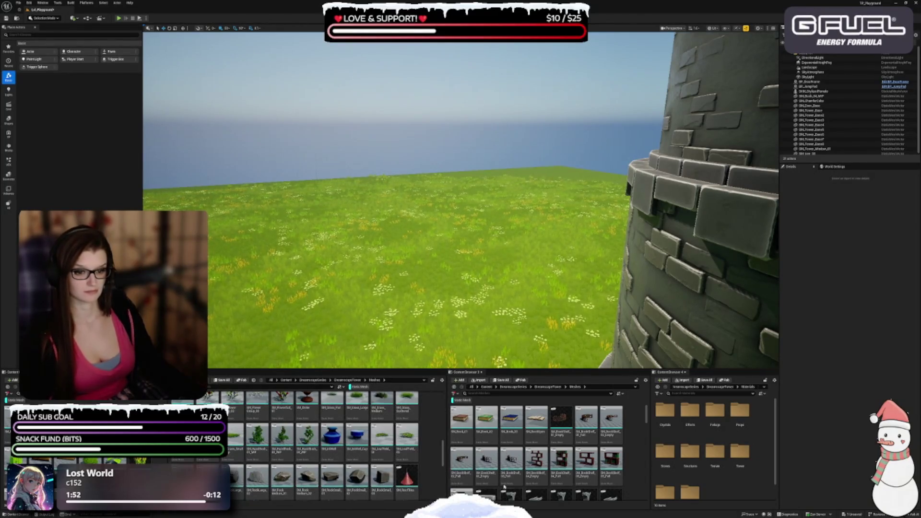
scroll(378, 466, down, 2)
scroll(378, 465, down, 4)
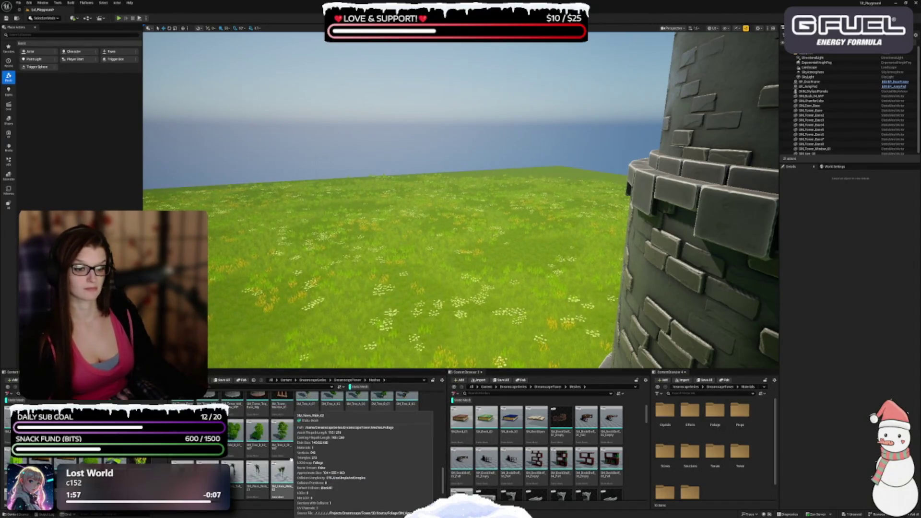
scroll(291, 454, down, 3)
scroll(295, 413, down, 1)
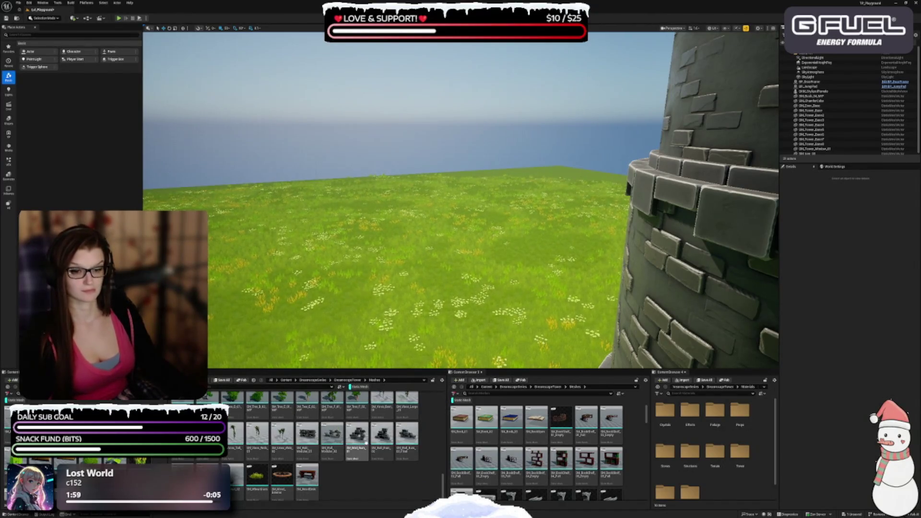
mouse_move(432, 240)
mouse_down()
mouse_move(413, 239)
mouse_move(470, 242)
mouse_up()
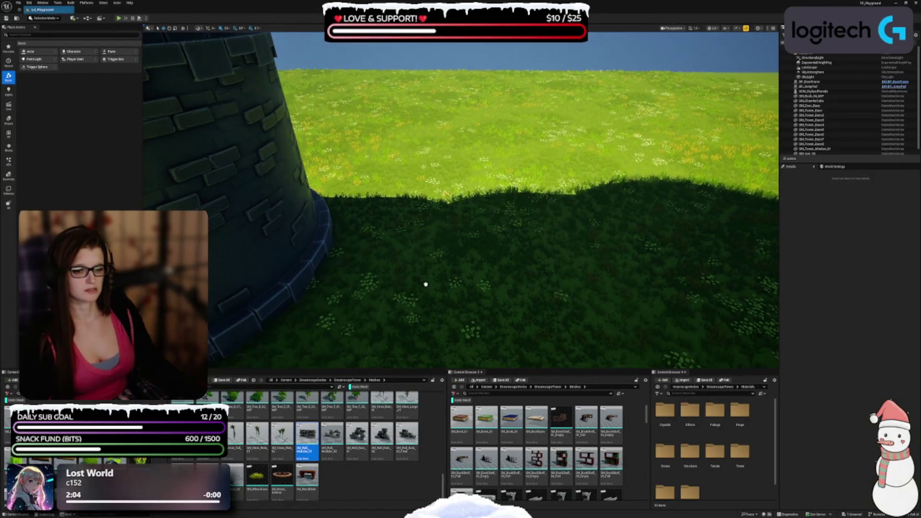
drag(307, 436, 484, 257)
key(f)
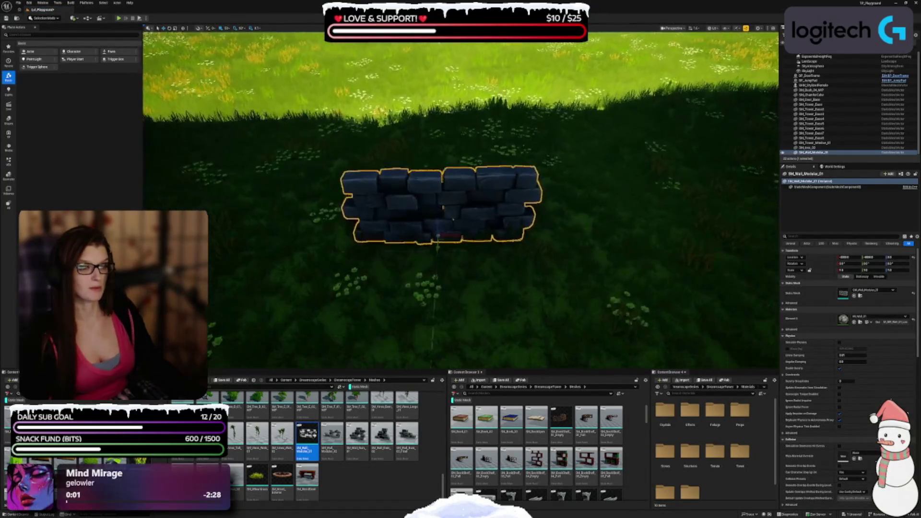
scroll(461, 202, down, 3)
scroll(460, 201, up, 4)
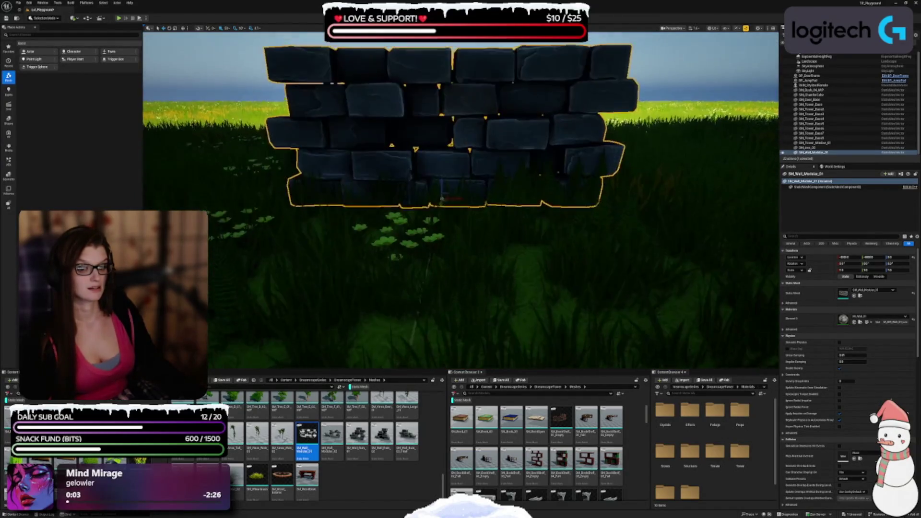
mouse_move(461, 201)
mouse_down()
mouse_move(461, 165)
mouse_move(460, 211)
mouse_move(451, 218)
mouse_move(413, 159)
mouse_up()
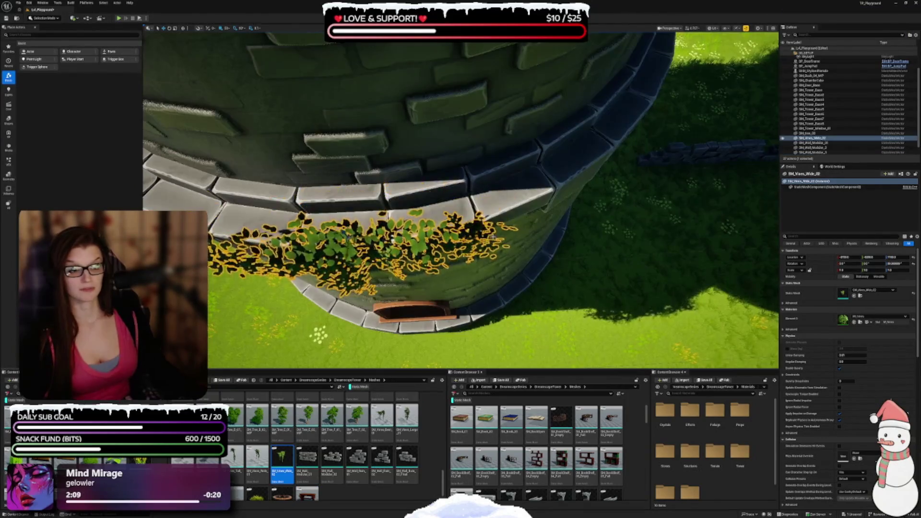
Select the SM_Vines_Wide_02 ivy patch on the tower wall and delete it
mouse_move(460, 201)
mouse_down()
mouse_move(442, 158)
mouse_move(434, 189)
mouse_move(412, 211)
mouse_up()
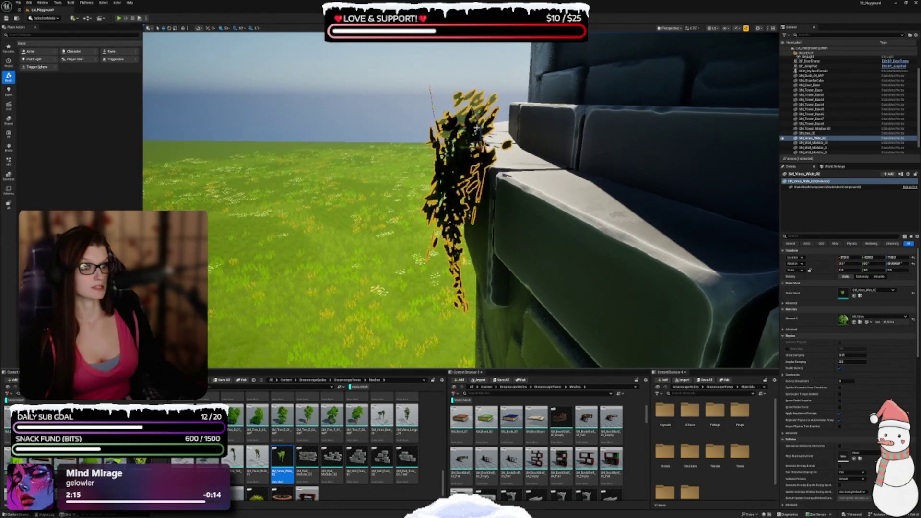
drag(528, 202, 551, 200)
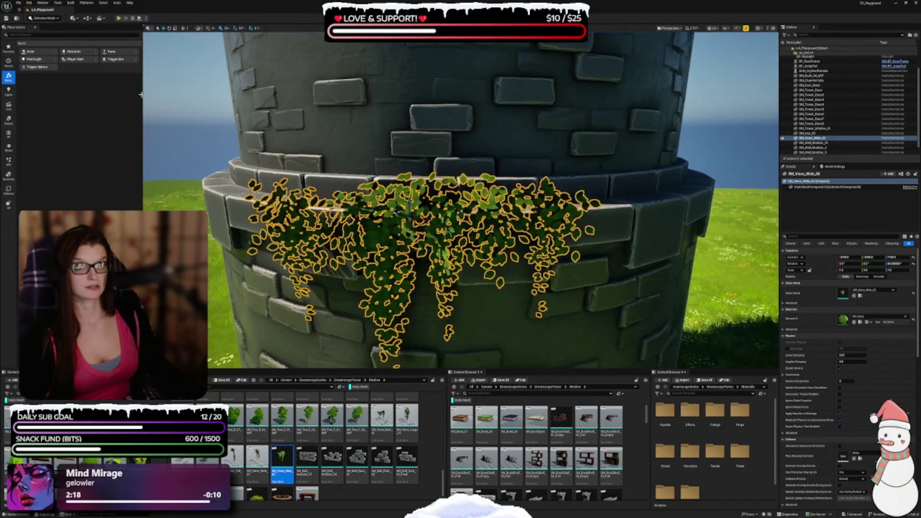
scroll(454, 247, down, 10)
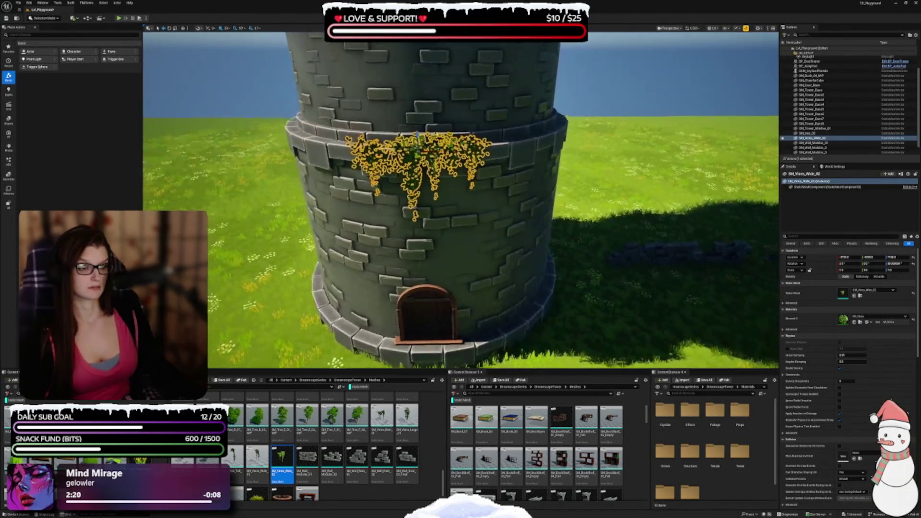
key(Escape)
drag(454, 246, 447, 232)
click(500, 218)
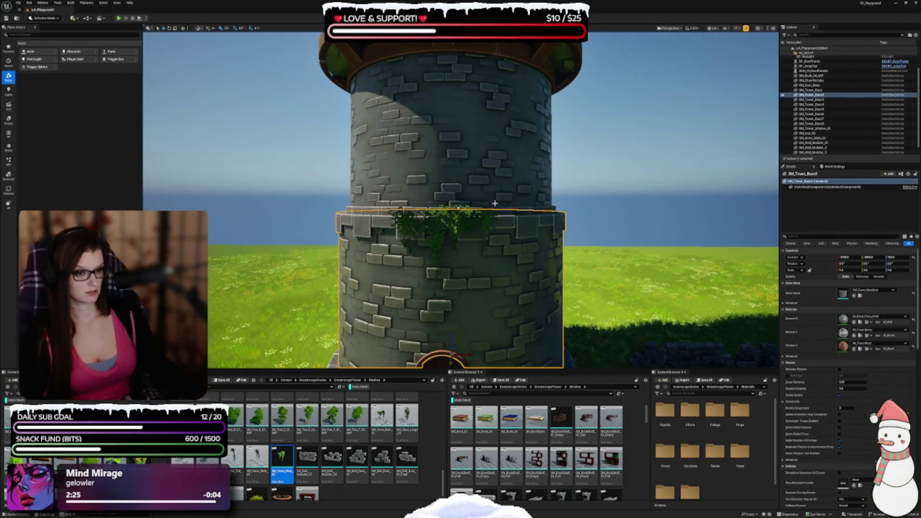
click(485, 218)
key(Delete)
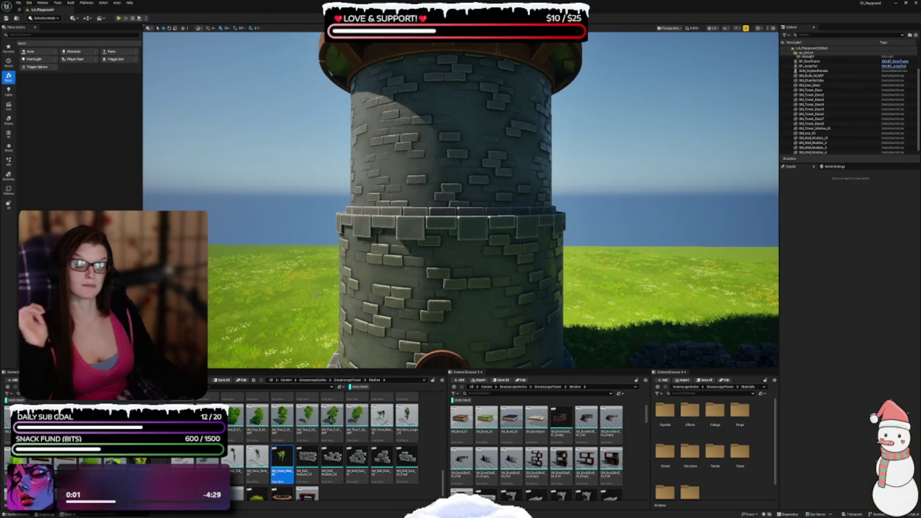
Orbit around the tower to inspect its base, door, roofed top and the surrounding grass and hills
drag(460, 201, 460, 225)
drag(455, 270, 455, 284)
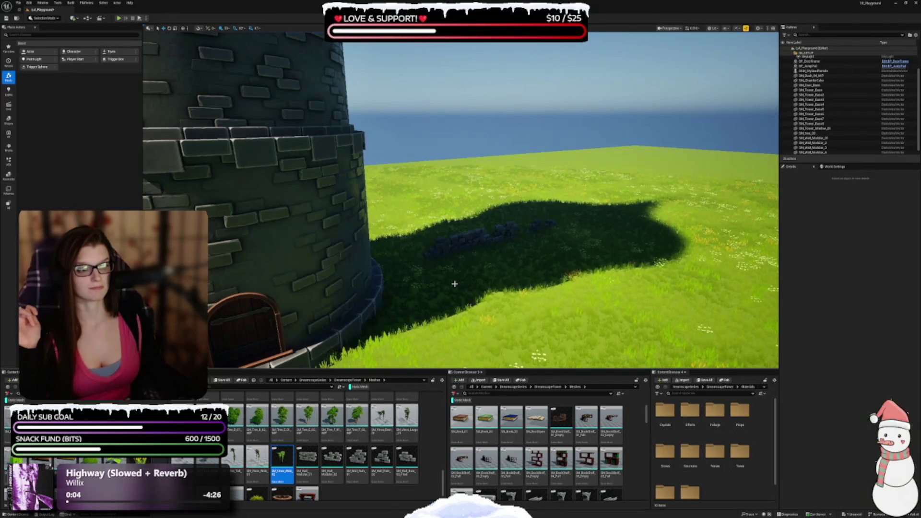
mouse_move(436, 293)
mouse_down()
mouse_move(422, 283)
mouse_move(422, 254)
mouse_up()
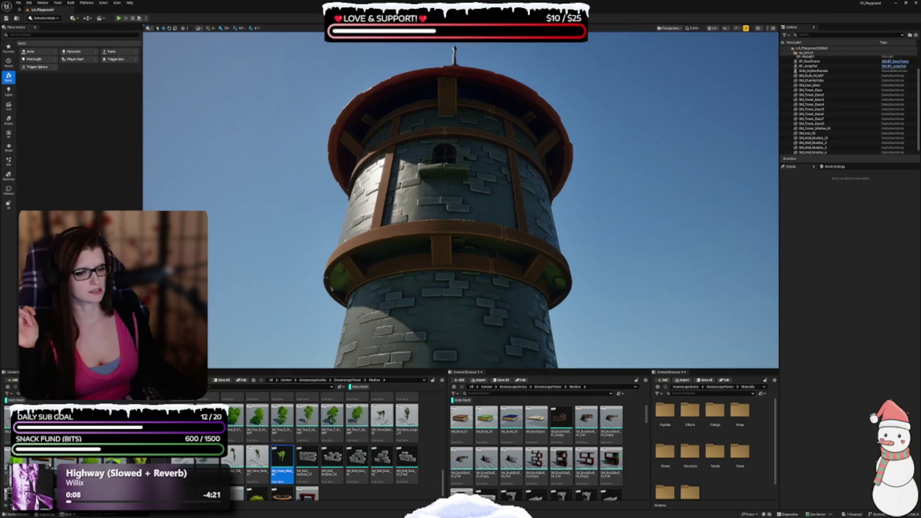
mouse_move(357, 466)
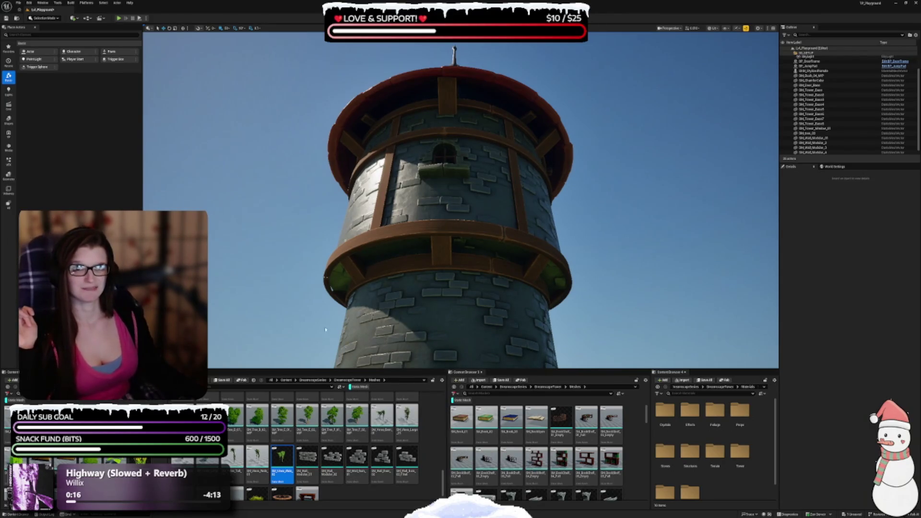
drag(404, 250, 402, 263)
drag(298, 229, 402, 191)
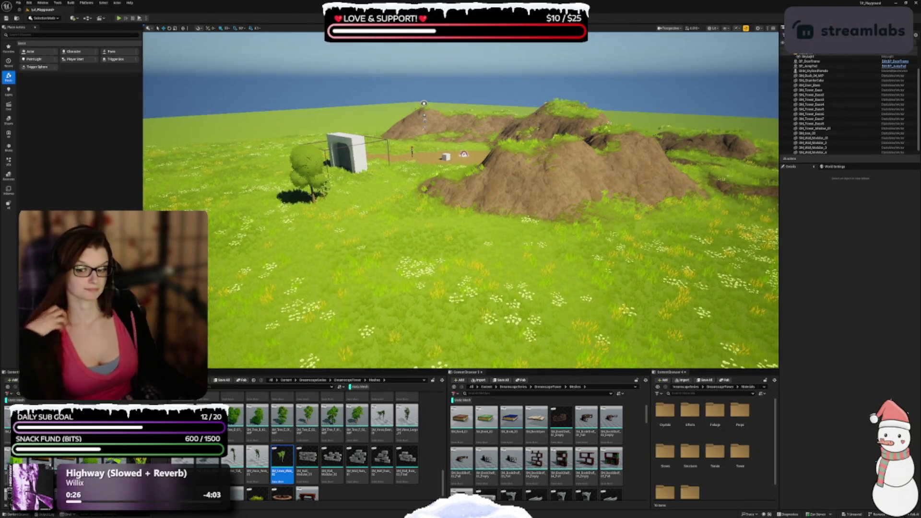
scroll(294, 456, up, 3)
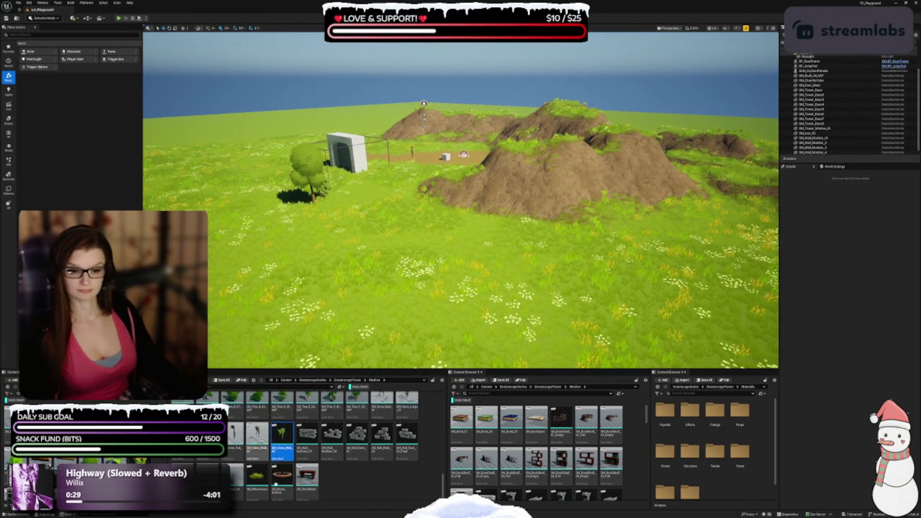
scroll(307, 451, down, 1)
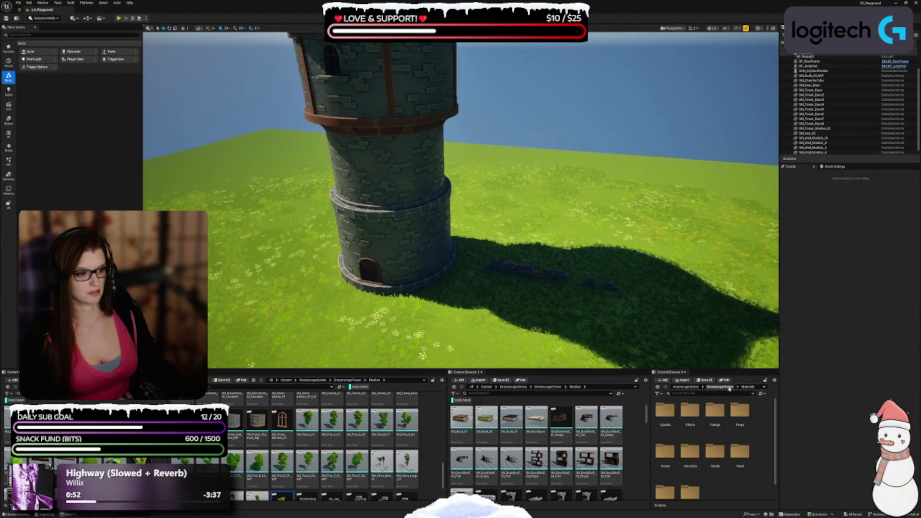
Open the DemoMap level from the DreamscapeTower Maps folder
click(722, 387)
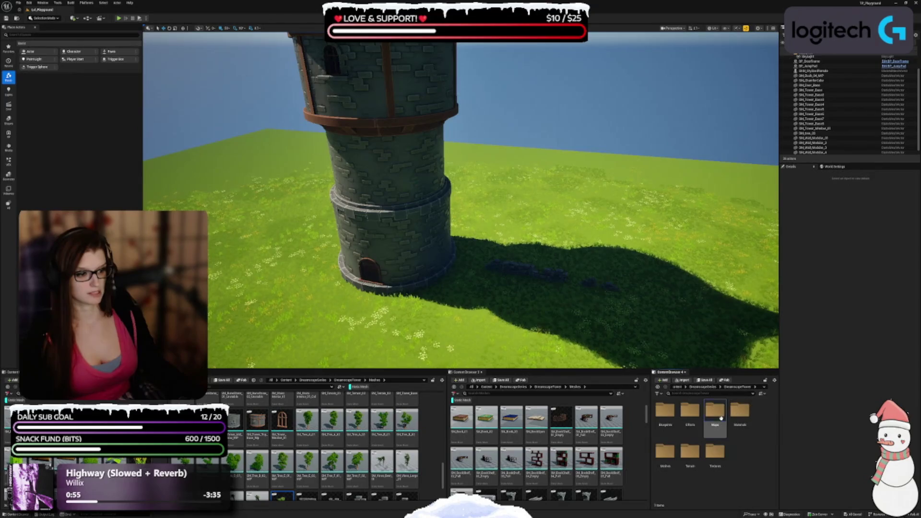
double_click(715, 410)
double_click(689, 411)
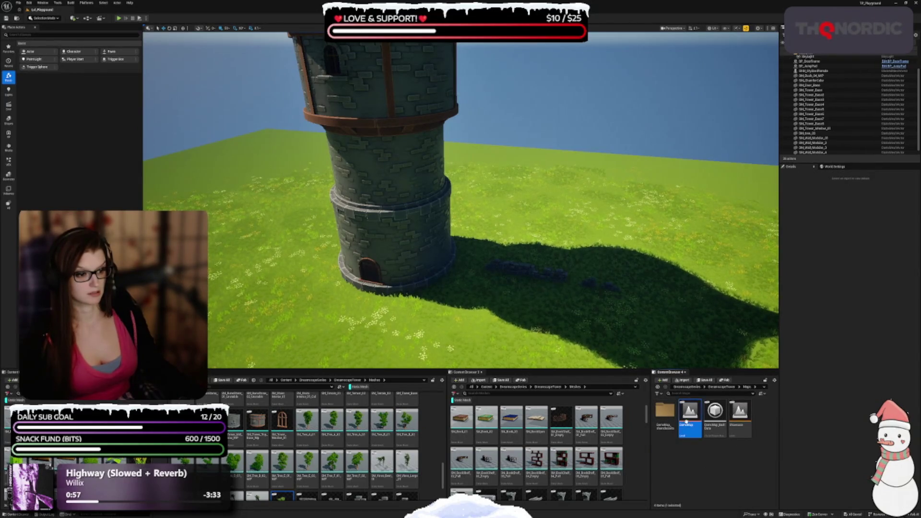
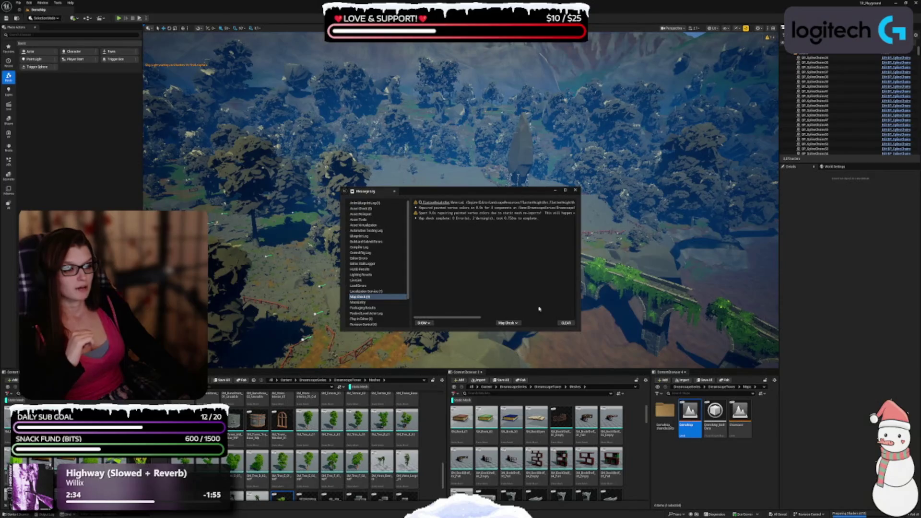
Close the Message Log so the DemoMap viewport is unobstructed
click(575, 191)
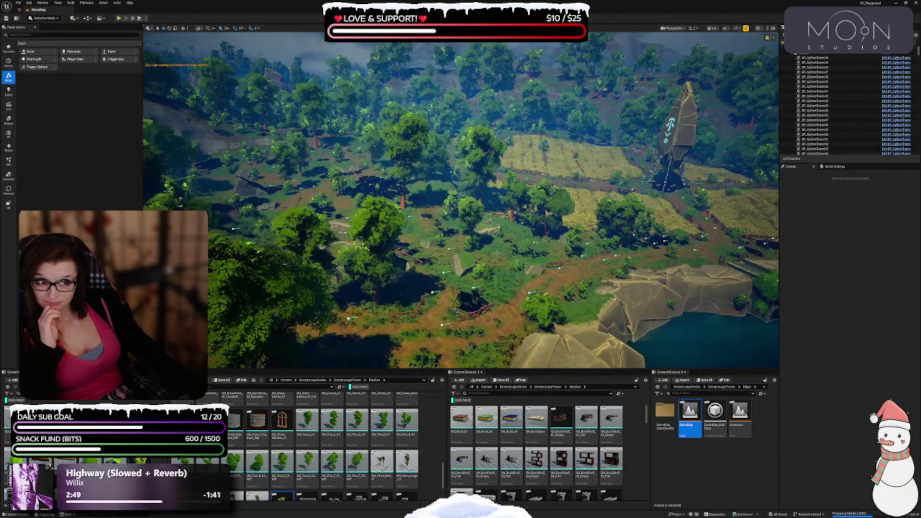
drag(496, 255, 532, 216)
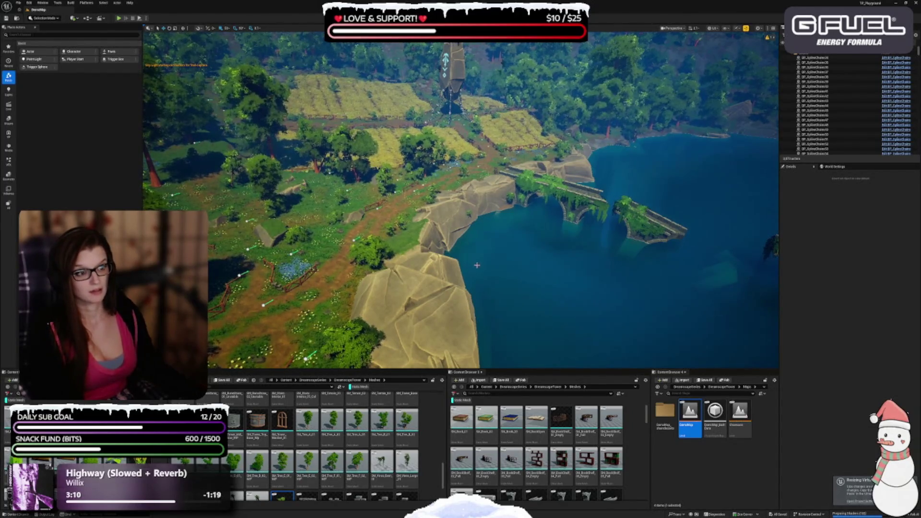
drag(477, 265, 412, 269)
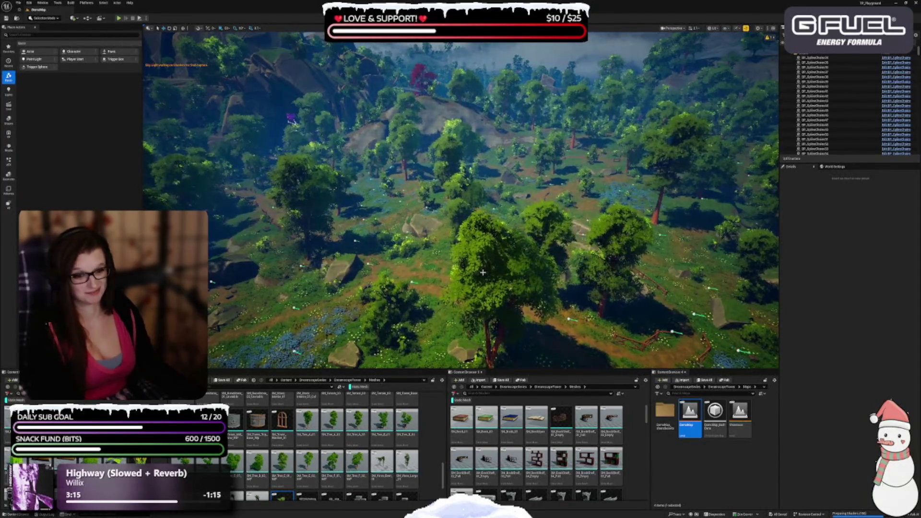
mouse_move(481, 274)
mouse_down()
mouse_move(481, 211)
mouse_move(481, 250)
mouse_move(528, 249)
mouse_move(494, 216)
mouse_up()
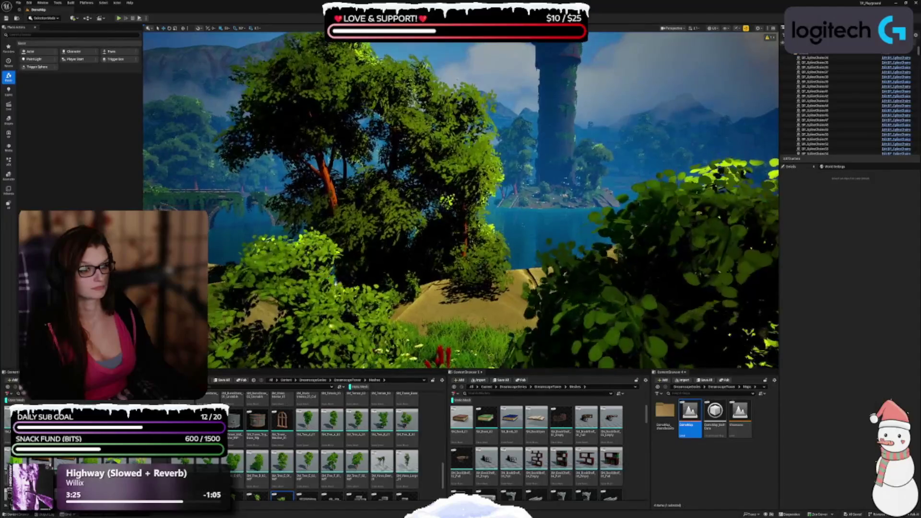
mouse_move(393, 243)
mouse_down()
mouse_move(436, 242)
mouse_move(412, 185)
mouse_up()
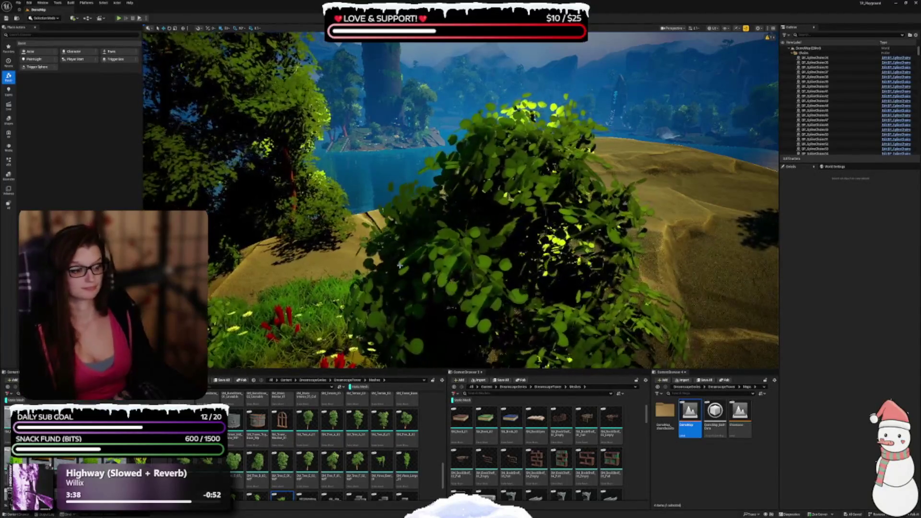
key(1)
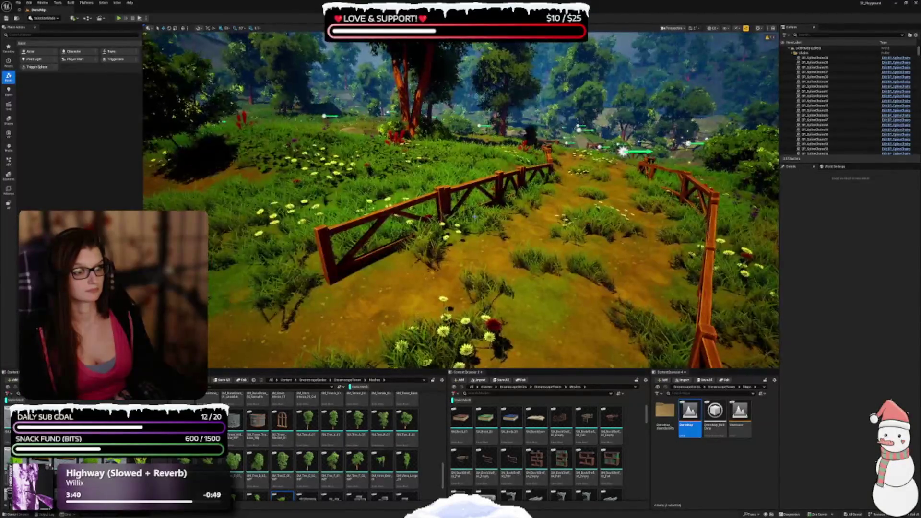
key(2)
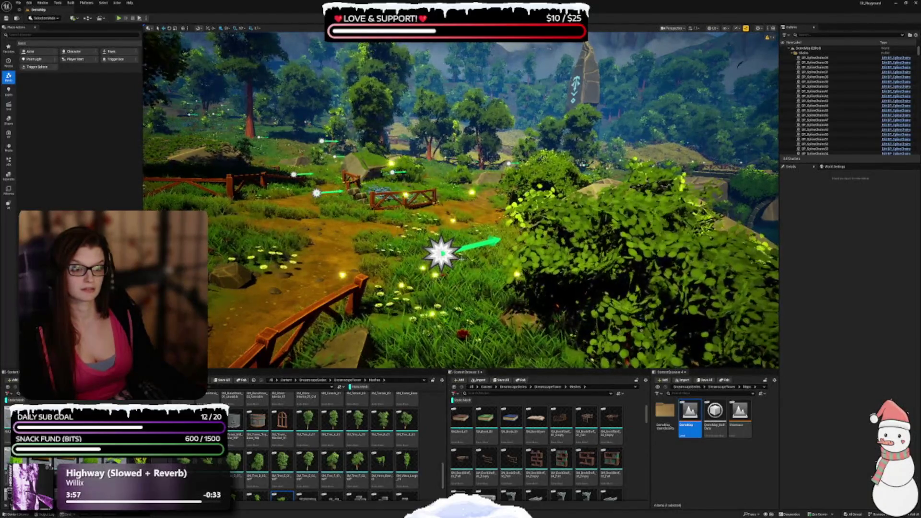
click(440, 252)
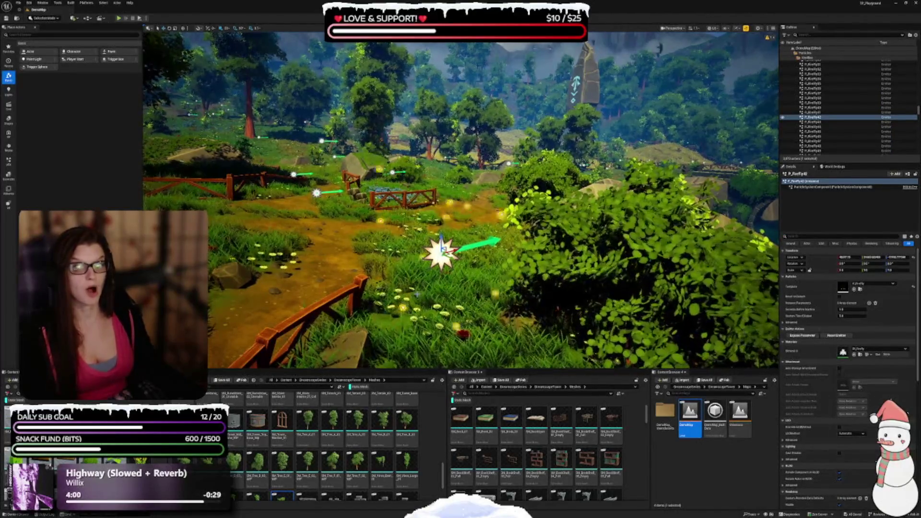
key(Escape)
mouse_move(440, 252)
mouse_down()
mouse_move(484, 253)
mouse_move(494, 230)
mouse_move(448, 232)
mouse_move(448, 175)
mouse_move(546, 156)
mouse_up()
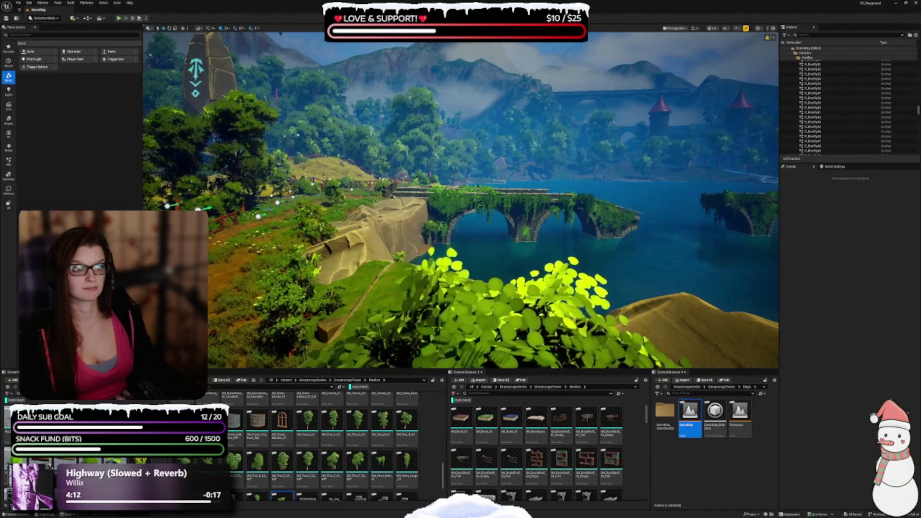
drag(547, 156, 498, 158)
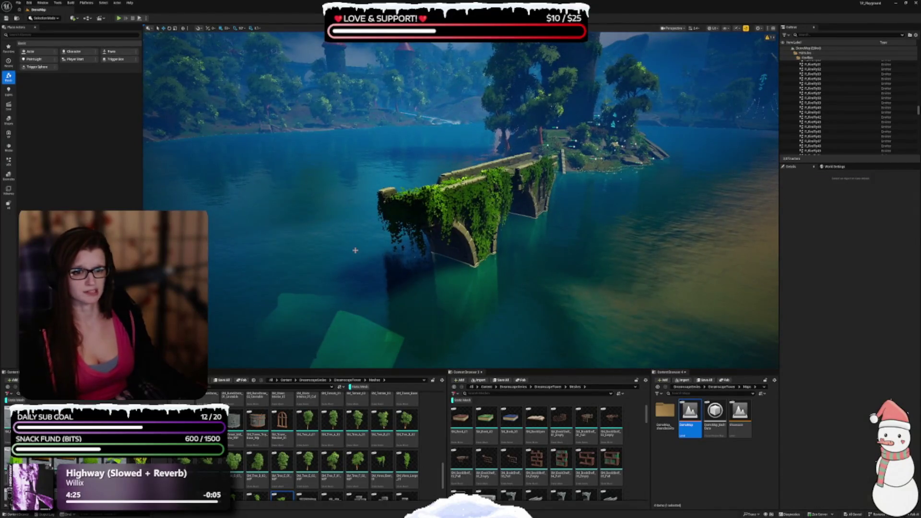
click(355, 250)
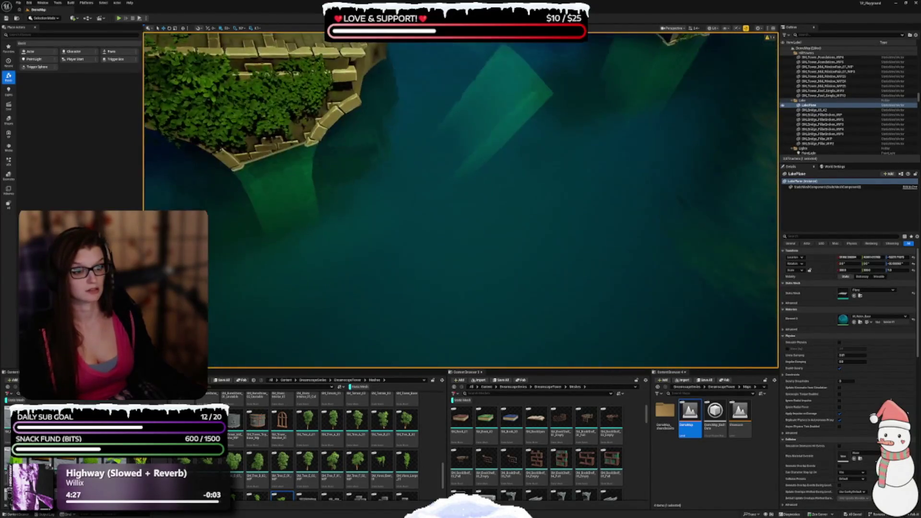
key(Escape)
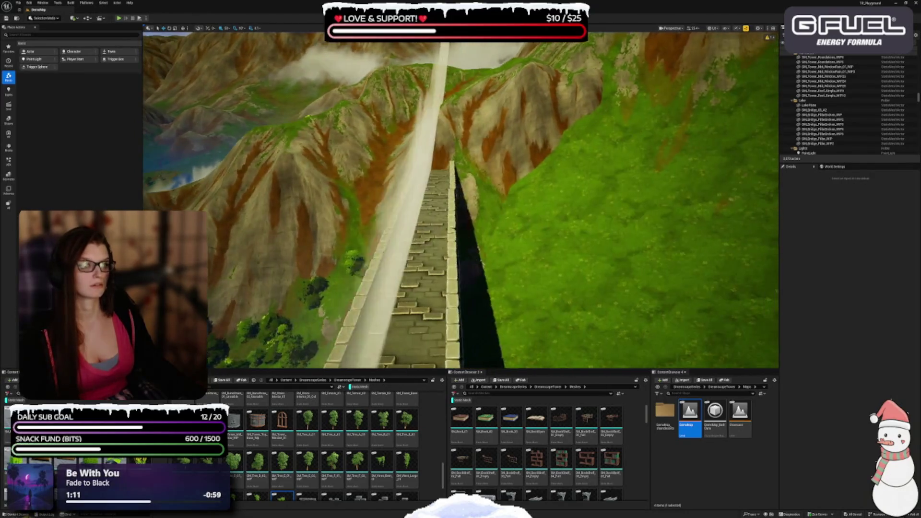
Select the SM_CloudCard10 cloud card beside the tower
click(352, 166)
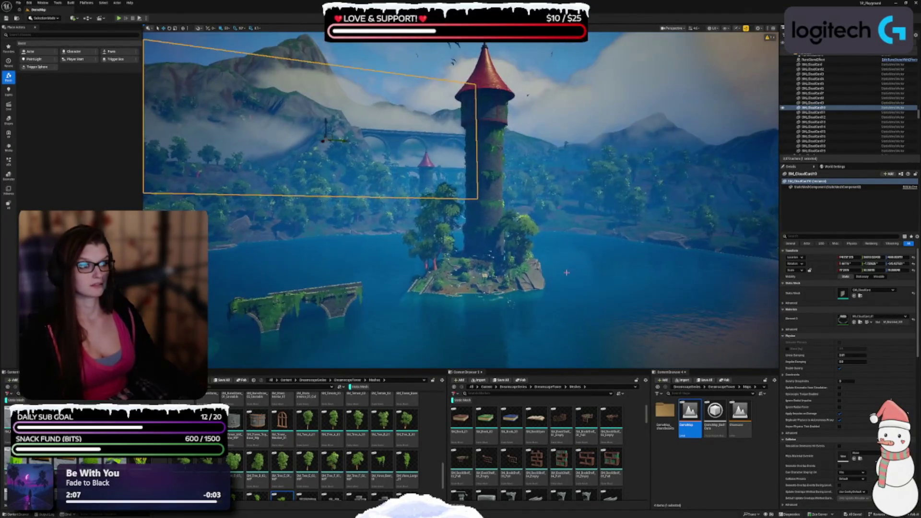
Deselect the cloud card and select the Landscape terrain actor instead
key(Escape)
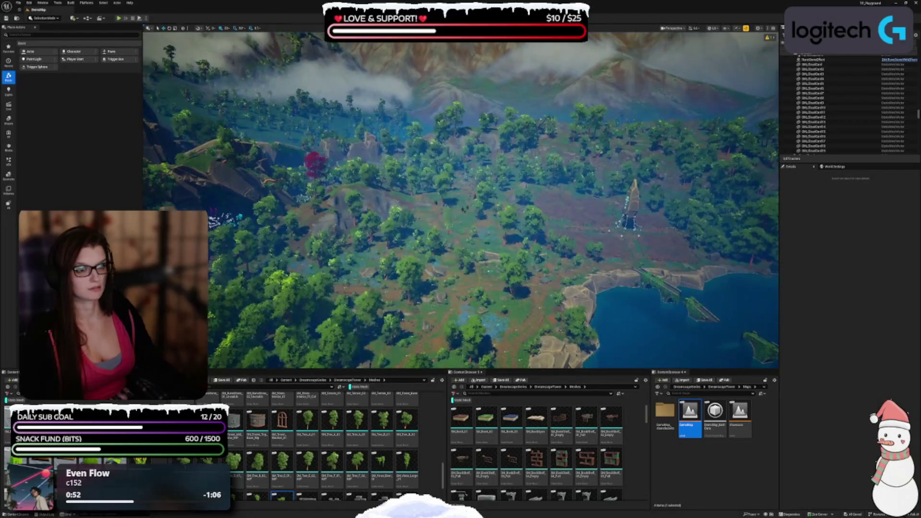
click(586, 217)
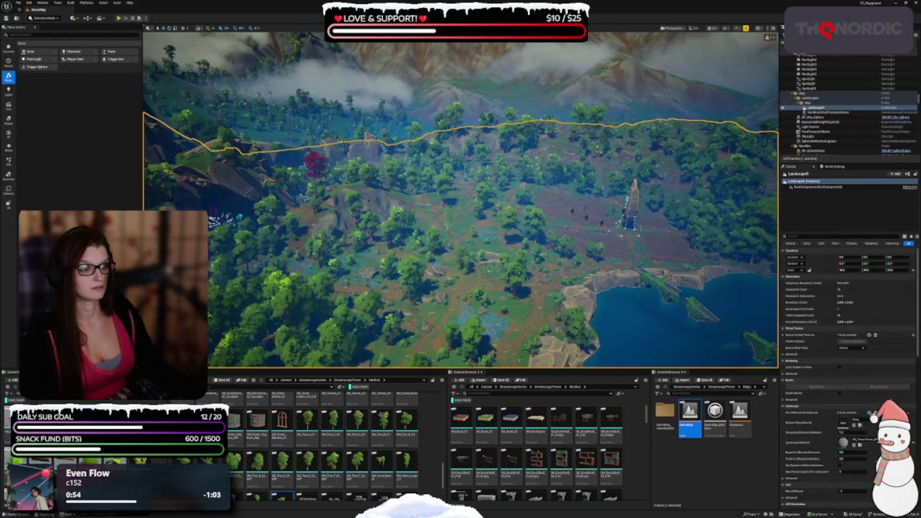
key(Escape)
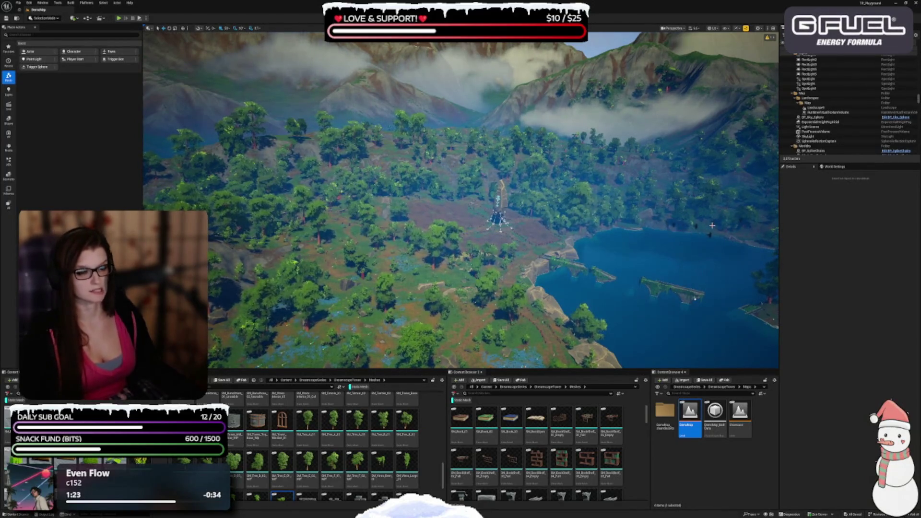
scroll(836, 121, down, 2)
scroll(836, 121, down, 8)
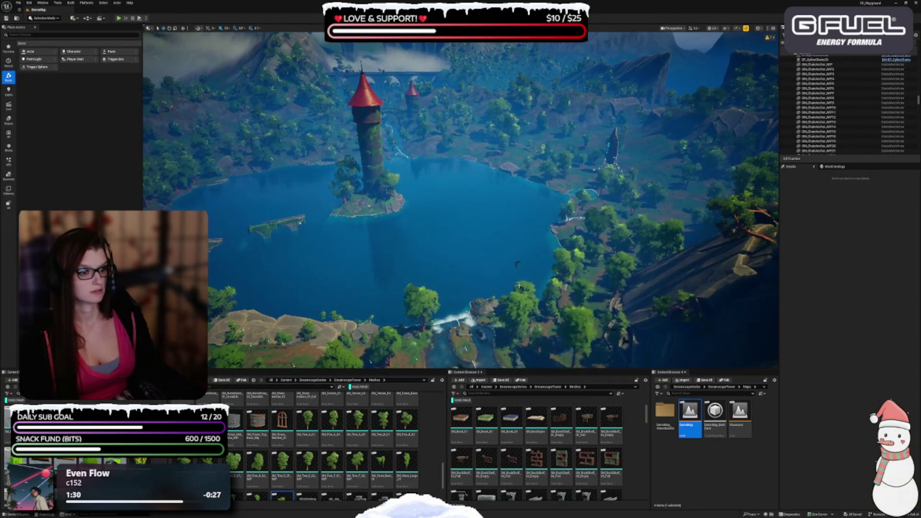
click(519, 286)
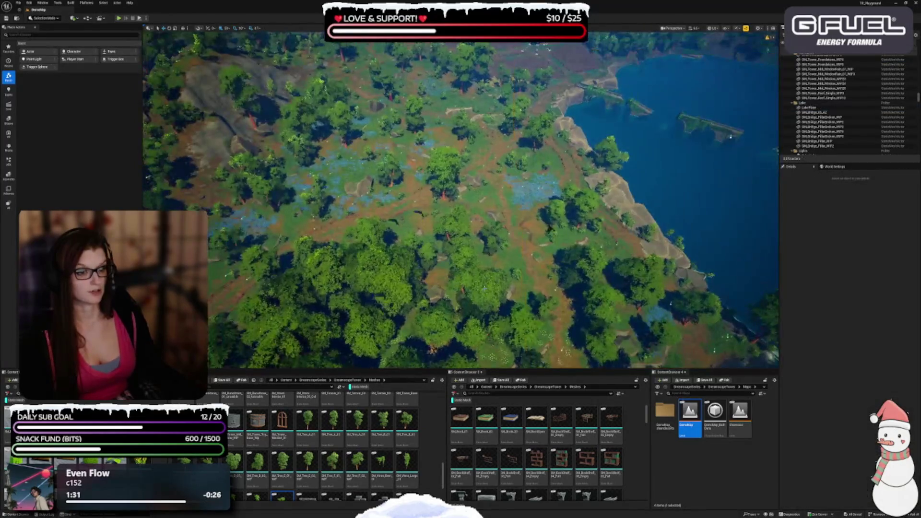
scroll(825, 127, down, 5)
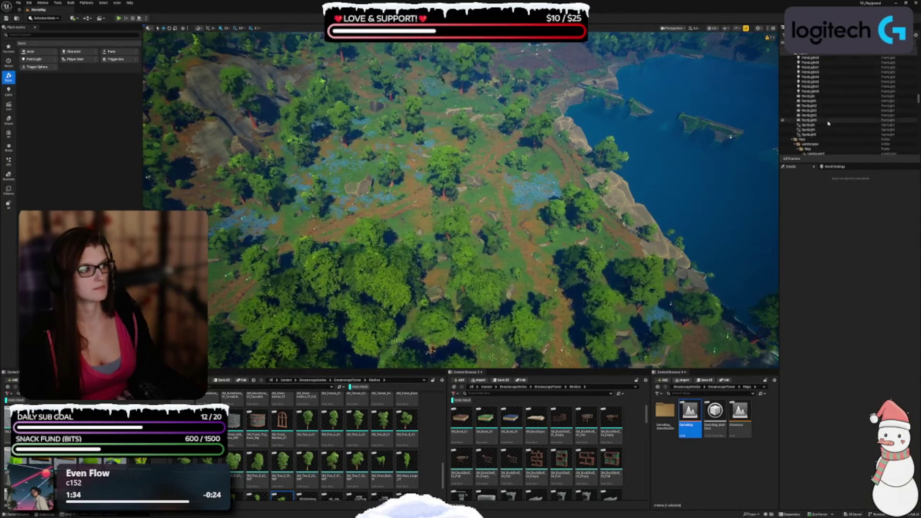
scroll(826, 110, down, 6)
scroll(826, 102, down, 8)
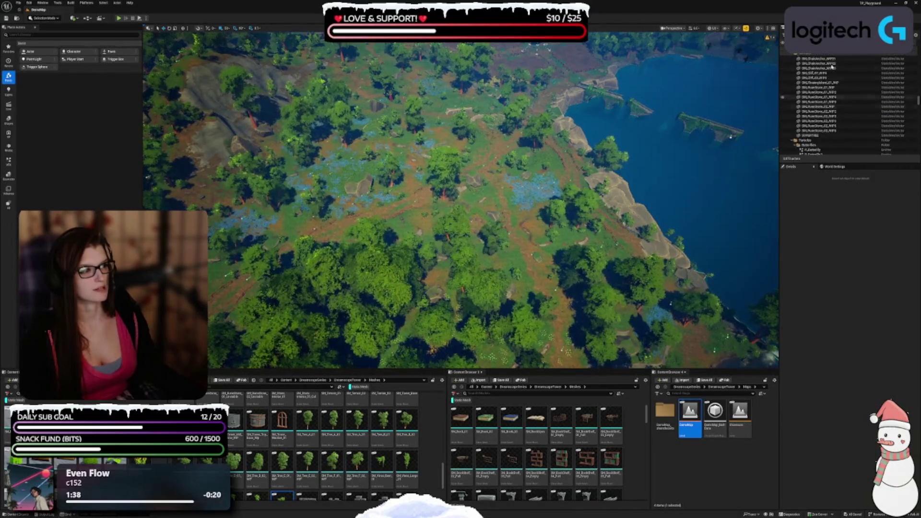
scroll(829, 99, down, 8)
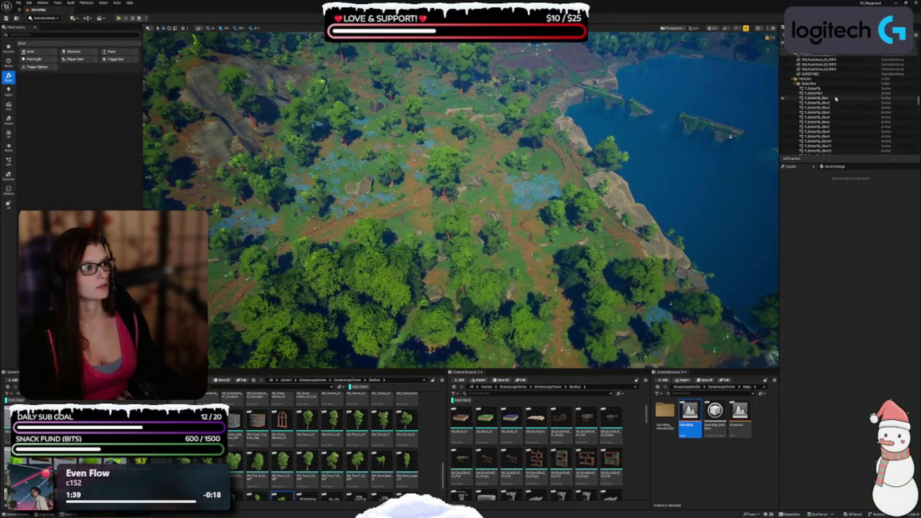
scroll(830, 101, down, 10)
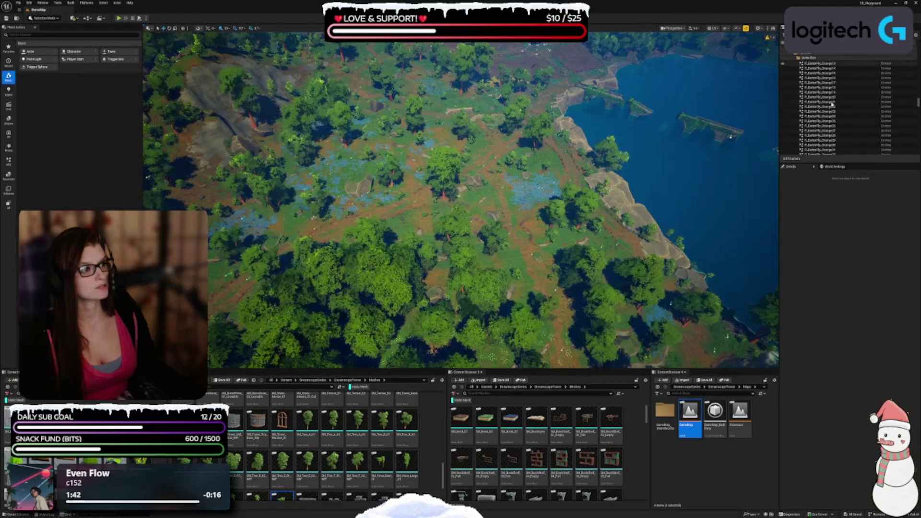
scroll(847, 110, down, 10)
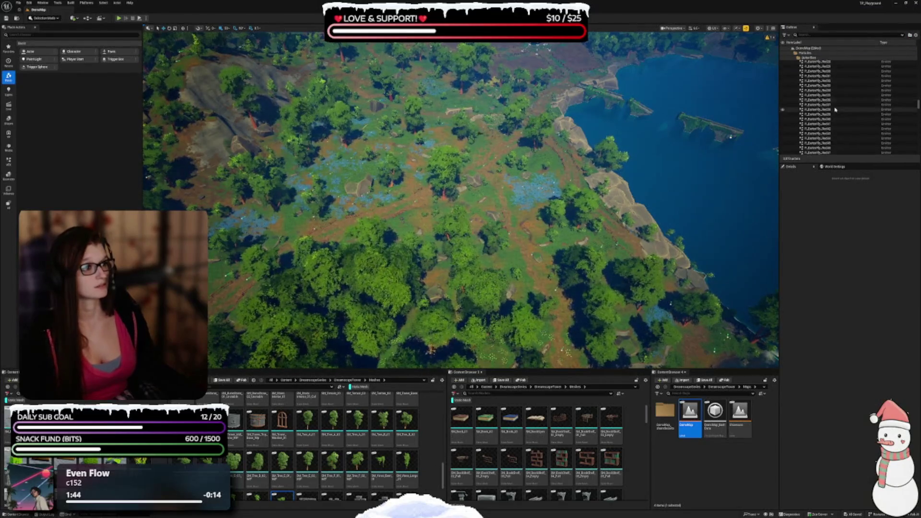
Frame the view on the P_Crow1 crow emitter, then deselect it and look over the forest
click(820, 108)
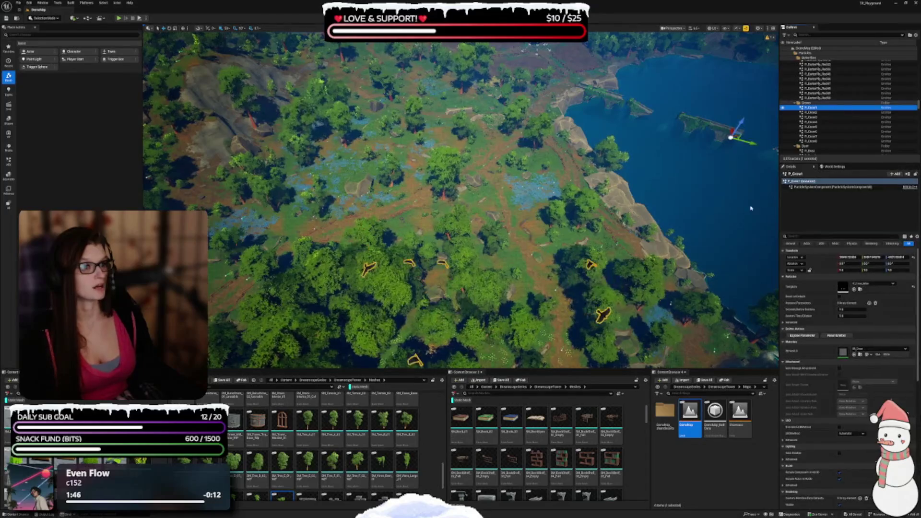
scroll(590, 226, up, 5)
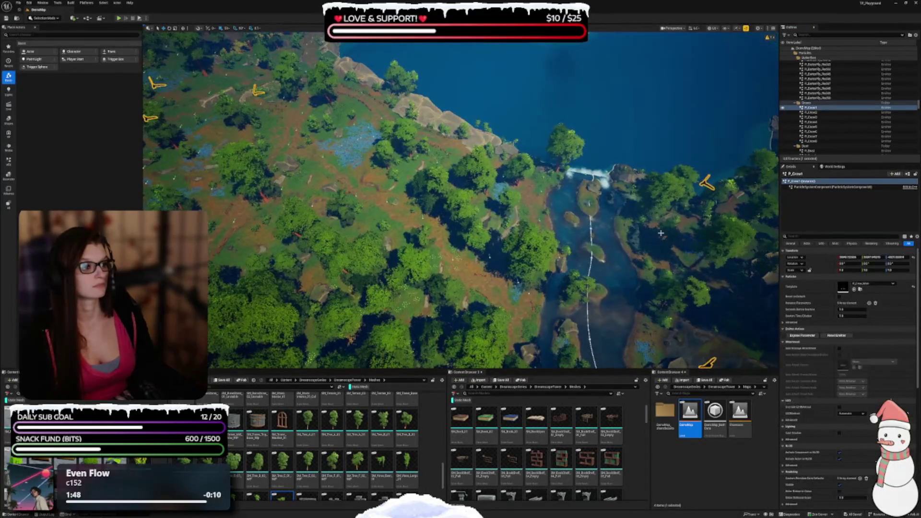
key(f)
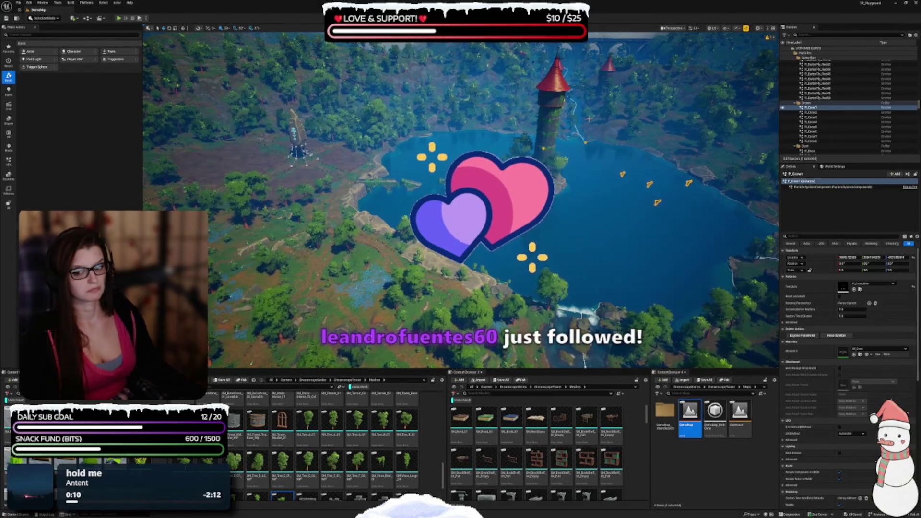
key(Escape)
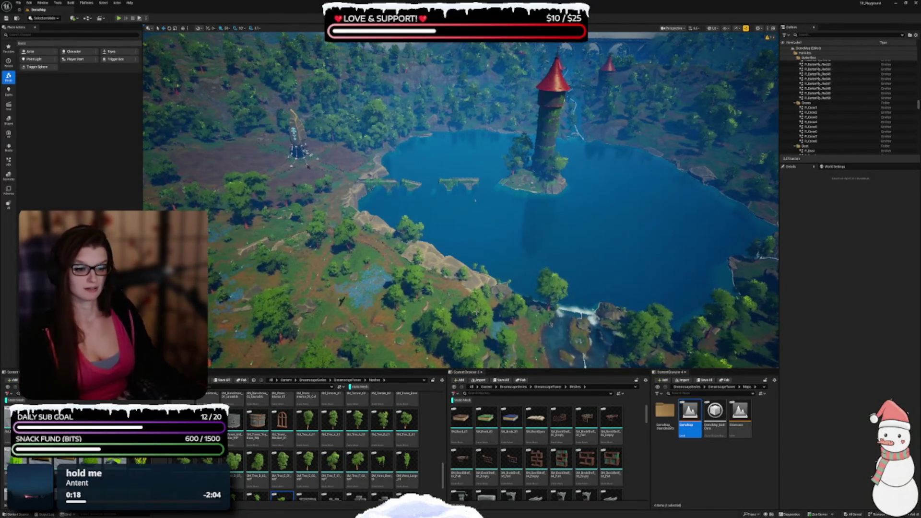
drag(475, 200, 432, 192)
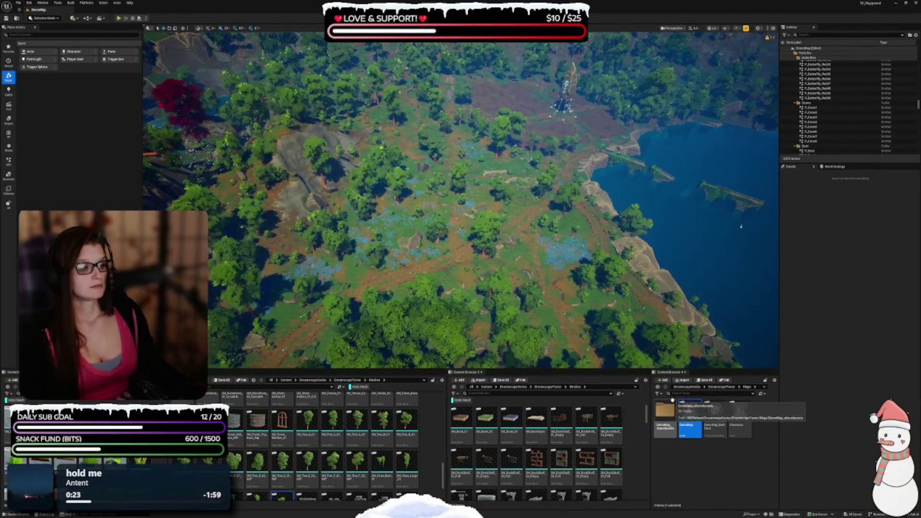
Load the Lvl_Playground level from the project's Content > Maps folder
click(703, 459)
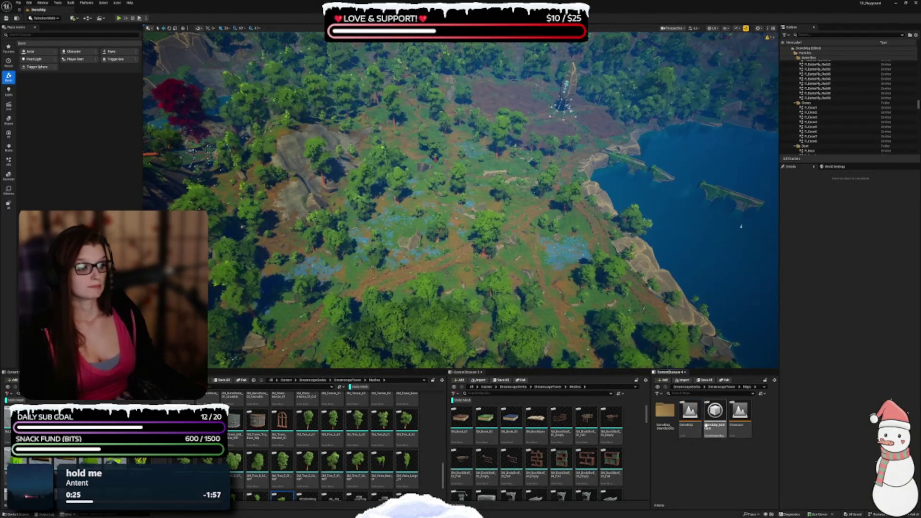
click(657, 386)
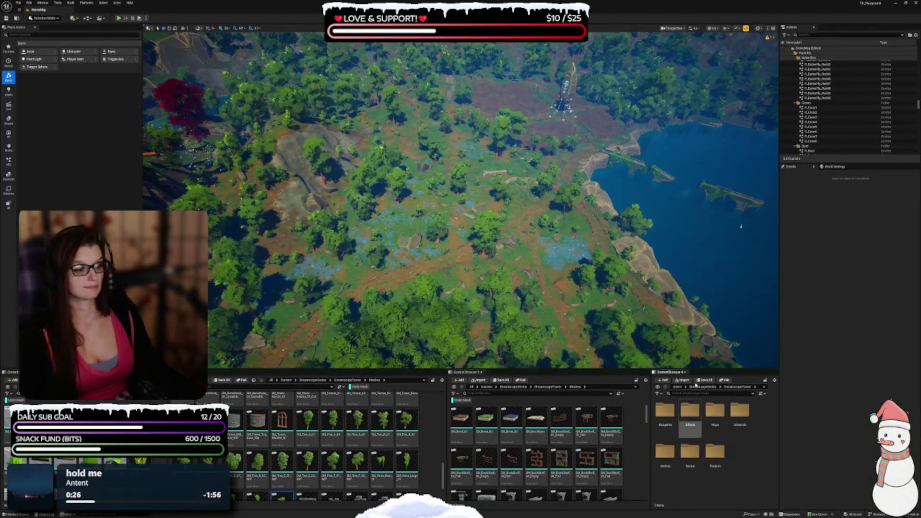
double_click(664, 454)
double_click(665, 430)
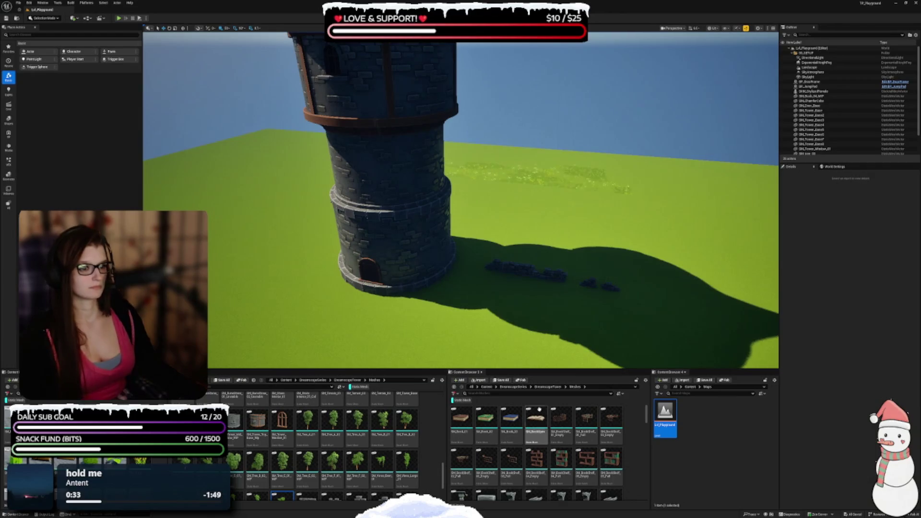
Fly the view past the stone tower down to its base, then return to the Content folder
mouse_move(476, 342)
mouse_down()
mouse_move(446, 286)
mouse_move(396, 323)
mouse_move(355, 331)
mouse_move(365, 307)
mouse_move(280, 314)
mouse_move(268, 335)
mouse_move(281, 311)
mouse_up()
mouse_move(556, 277)
mouse_down()
mouse_move(556, 297)
mouse_move(556, 278)
mouse_up()
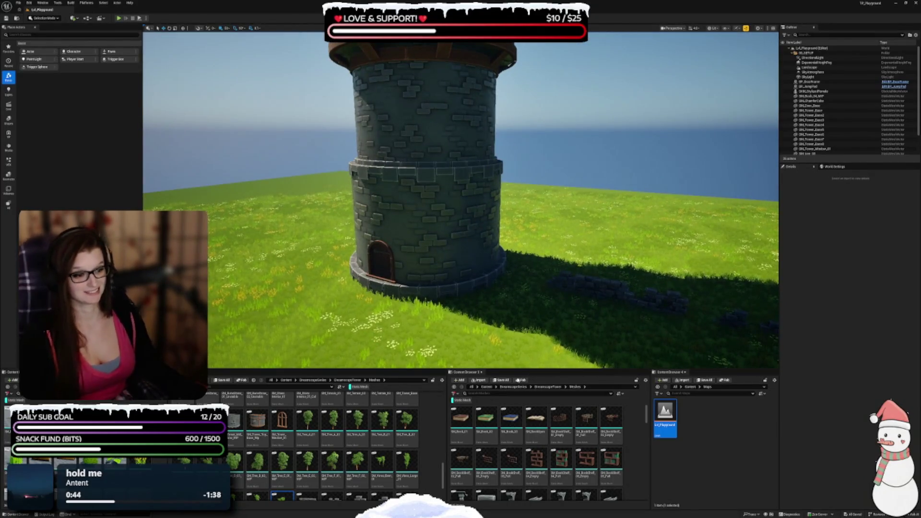
click(694, 387)
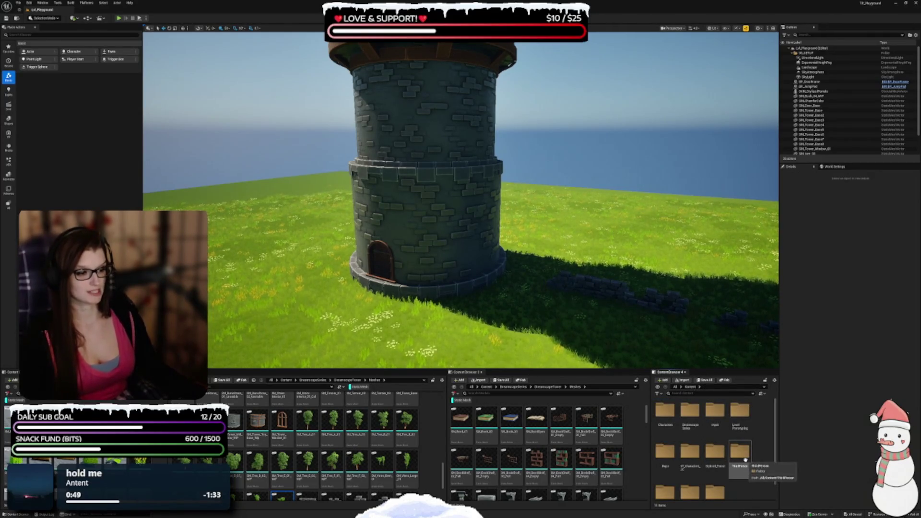
scroll(743, 459, down, 1)
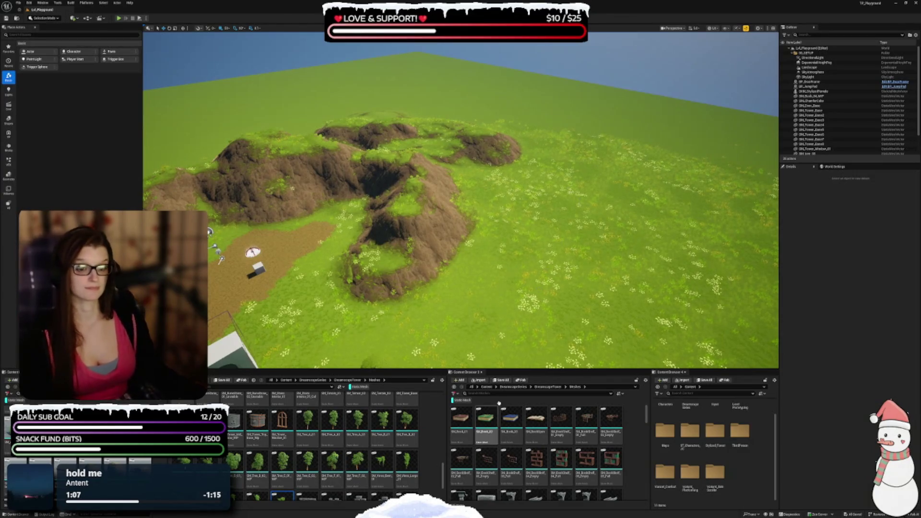
scroll(318, 473, down, 3)
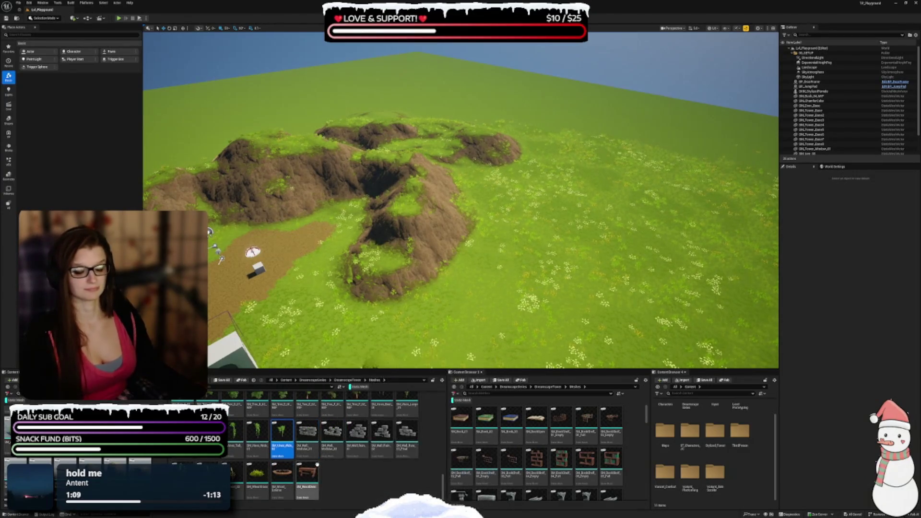
right_click(289, 478)
scroll(241, 455, up, 5)
scroll(241, 455, up, 3)
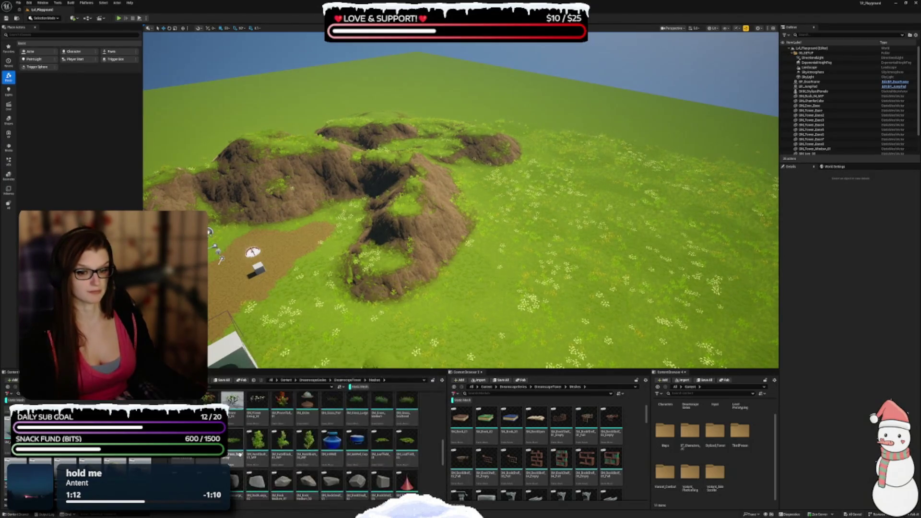
mouse_move(322, 425)
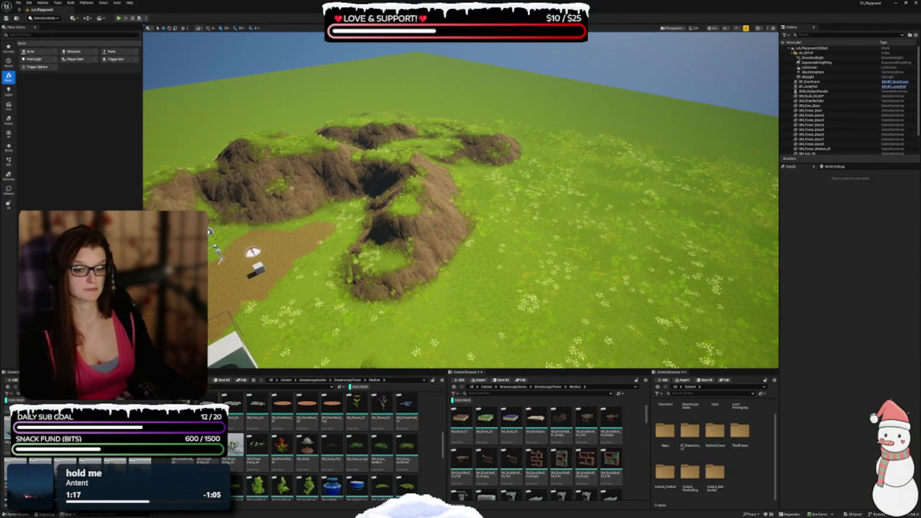
mouse_move(235, 443)
mouse_down()
mouse_move(586, 235)
mouse_move(582, 211)
mouse_up()
Raise the SM_FloatingIsland and move it into place beside the hills
key(f)
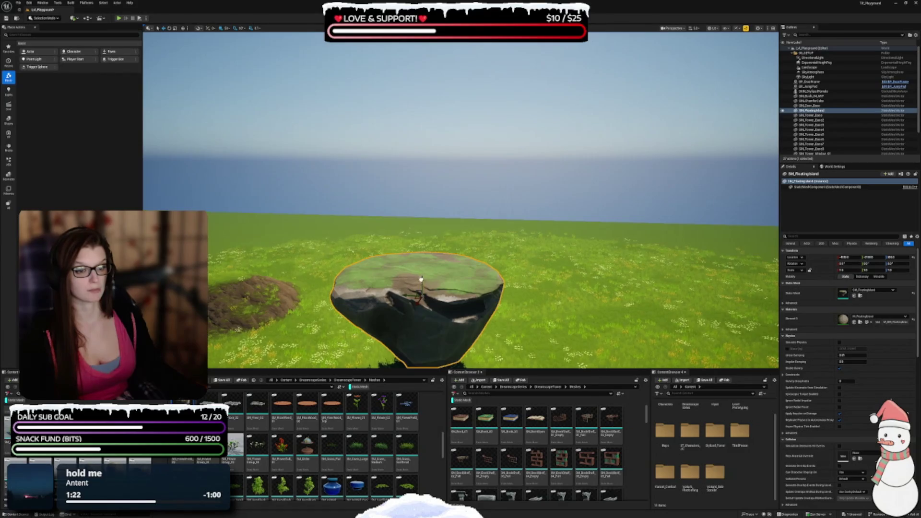
drag(421, 279, 424, 192)
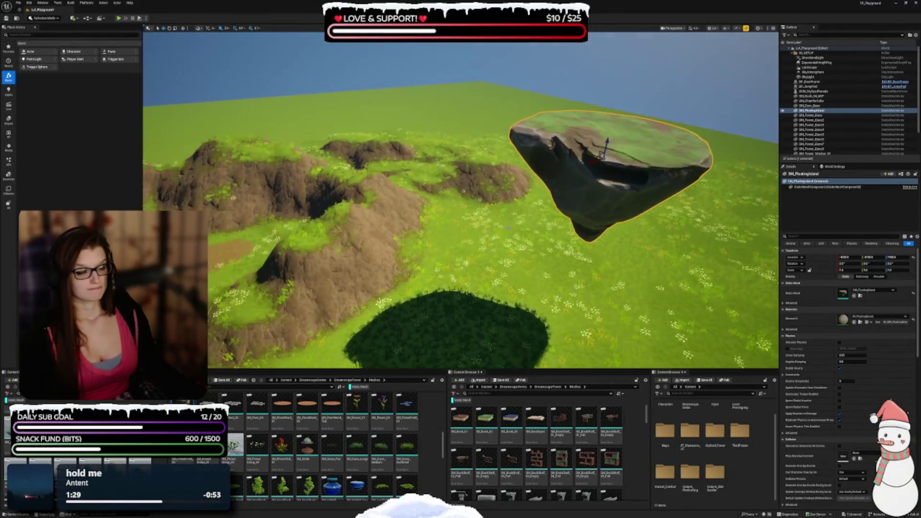
mouse_move(593, 158)
mouse_down()
mouse_move(341, 142)
mouse_move(359, 151)
mouse_move(358, 241)
mouse_up()
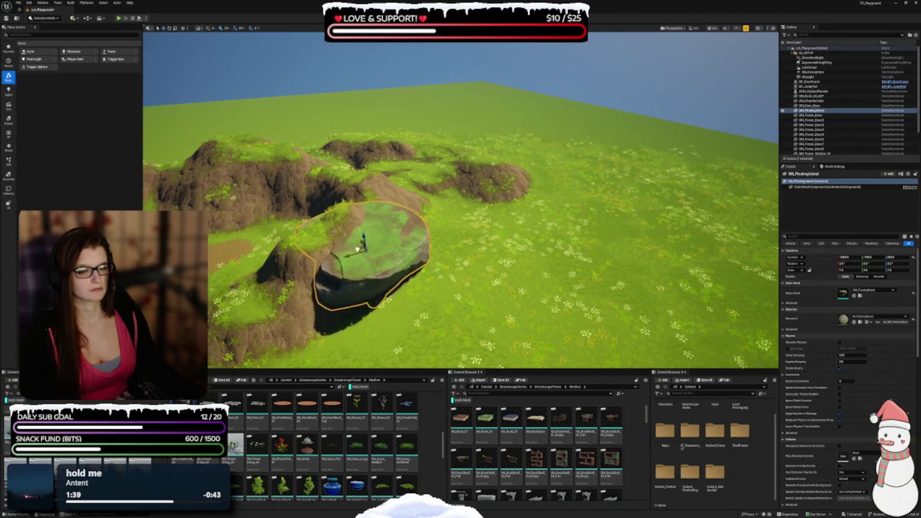
key(w)
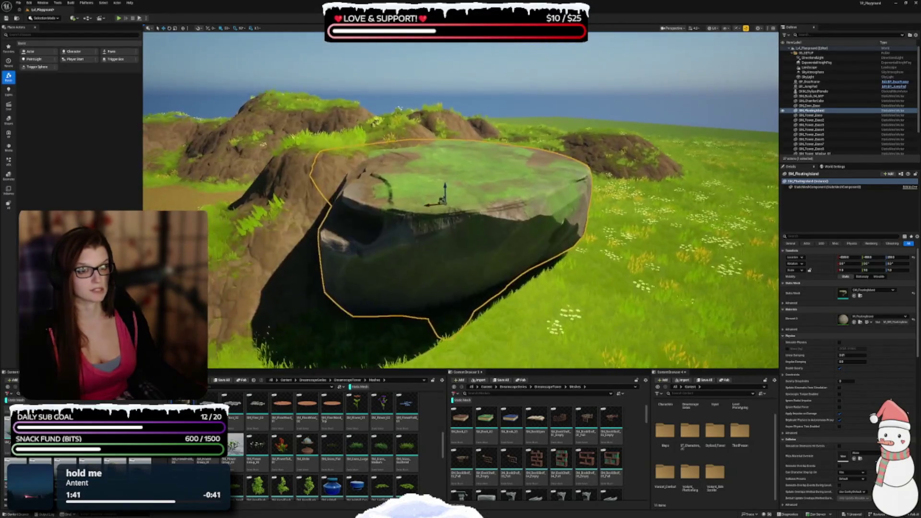
key(d)
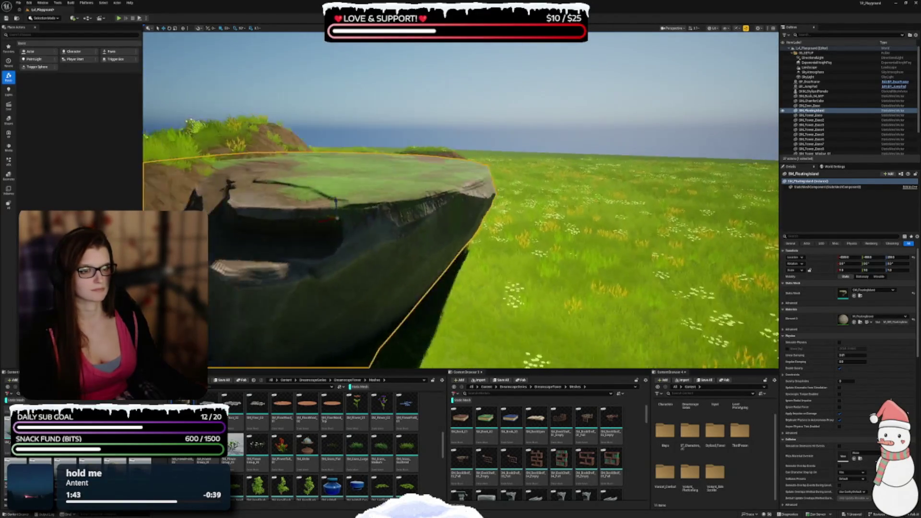
drag(457, 257, 458, 312)
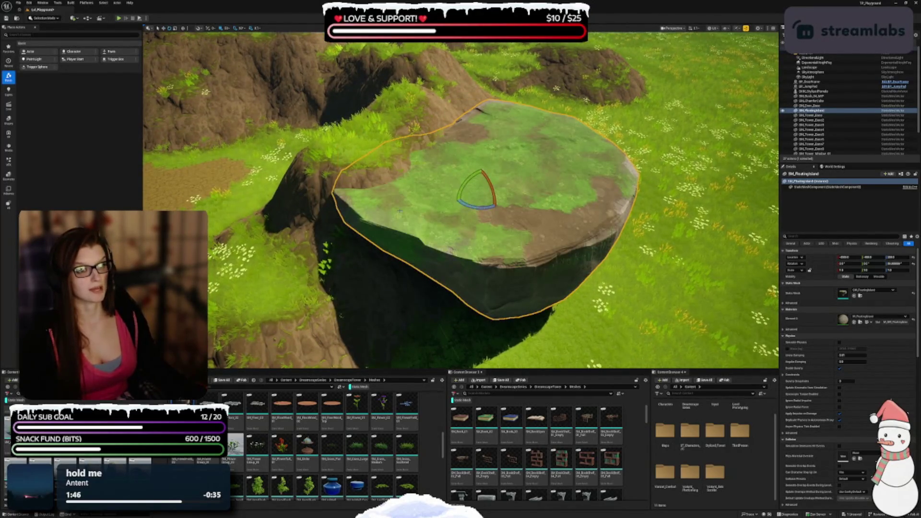
drag(499, 206, 499, 271)
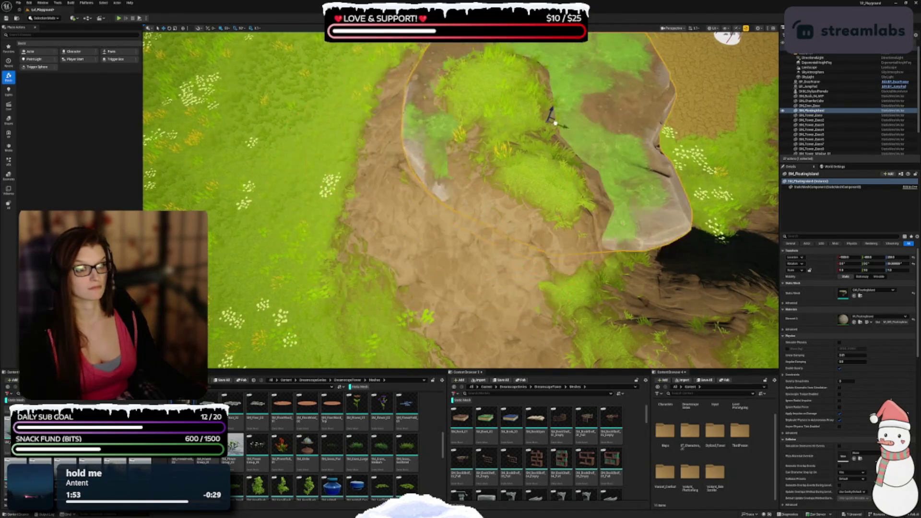
mouse_move(600, 117)
mouse_down()
mouse_move(637, 158)
mouse_move(469, 217)
mouse_move(376, 185)
mouse_move(411, 128)
mouse_move(424, 131)
mouse_up()
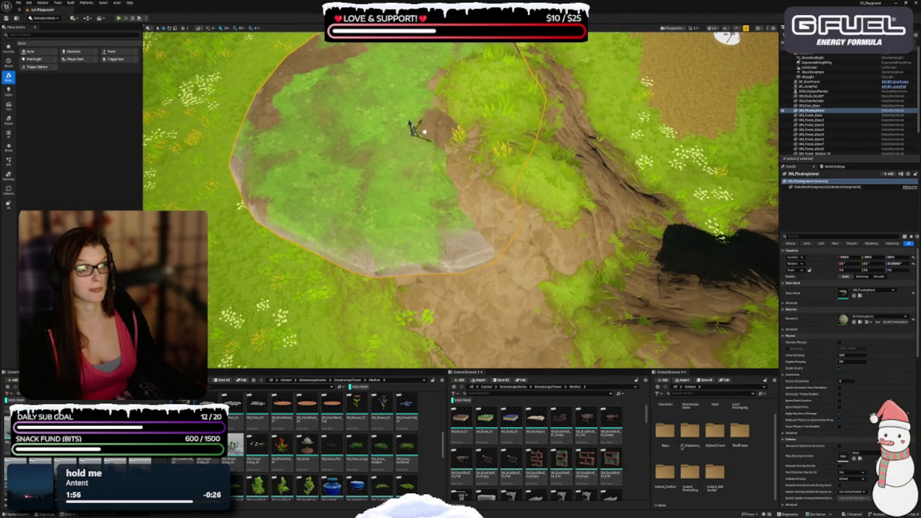
Reframe the view to show the whole floating island
key(f)
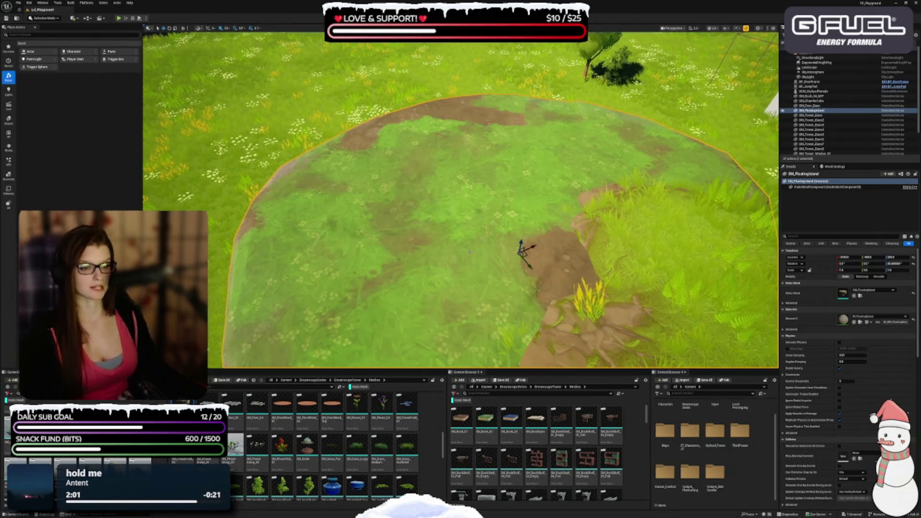
scroll(461, 199, up, 3)
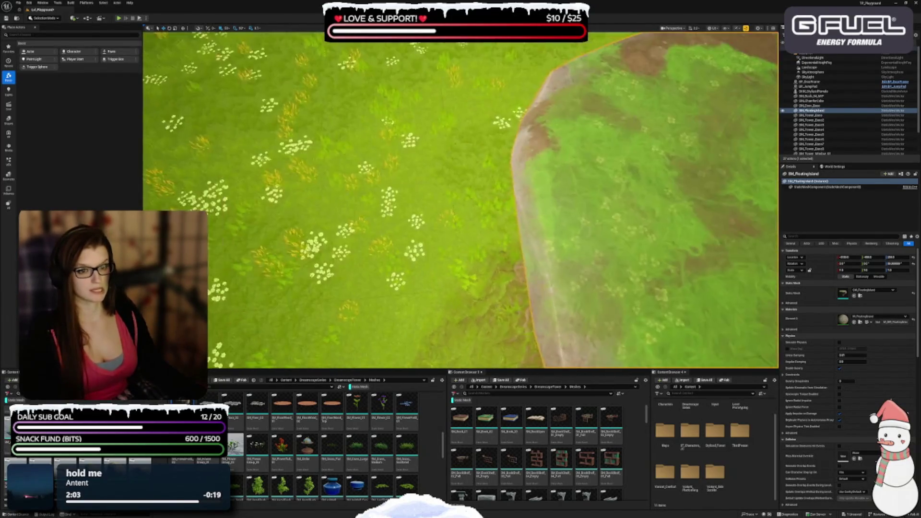
key(f)
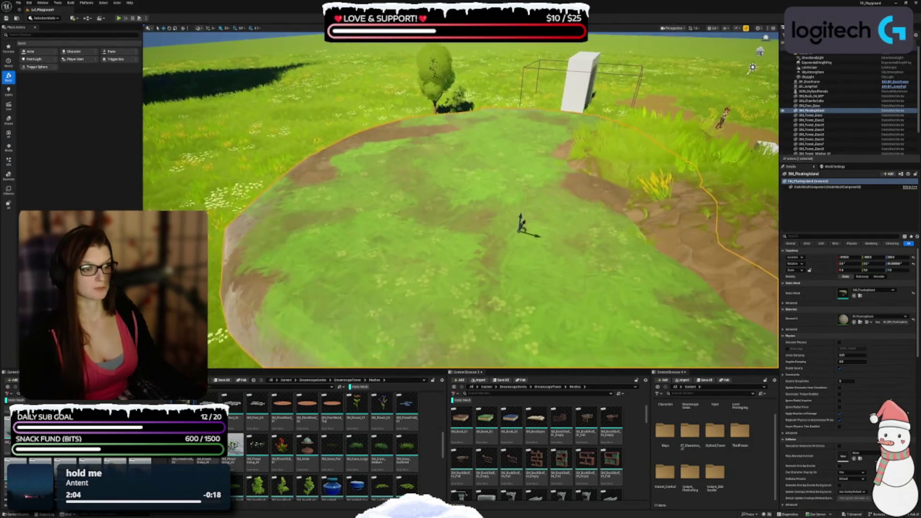
scroll(460, 199, up, 4)
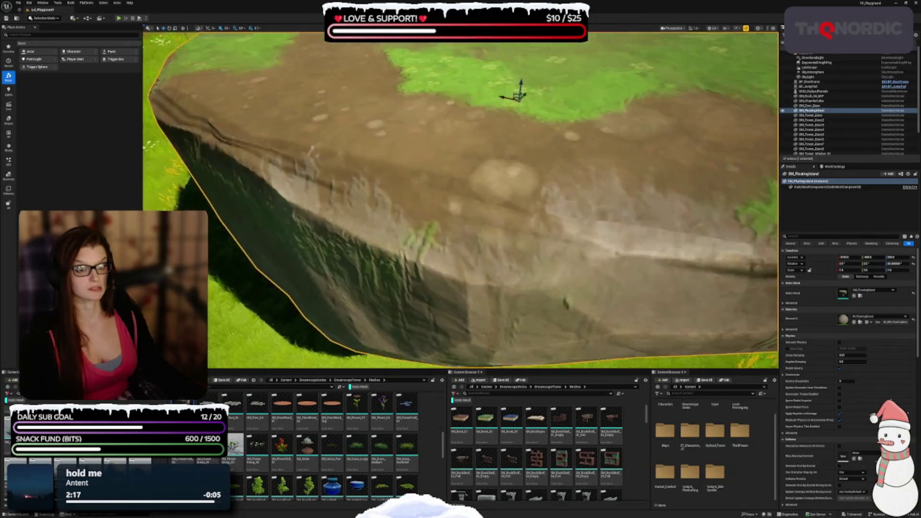
key(f)
scroll(461, 201, down, 3)
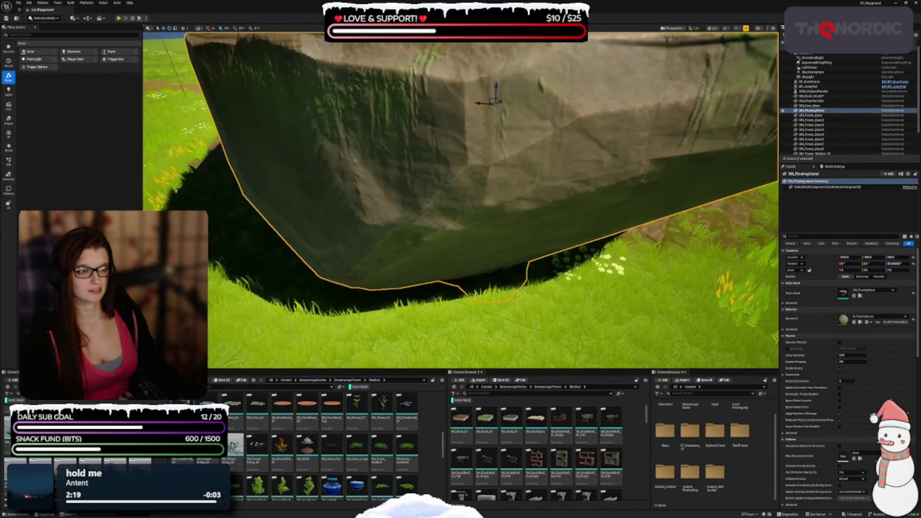
scroll(460, 201, up, 3)
key(f)
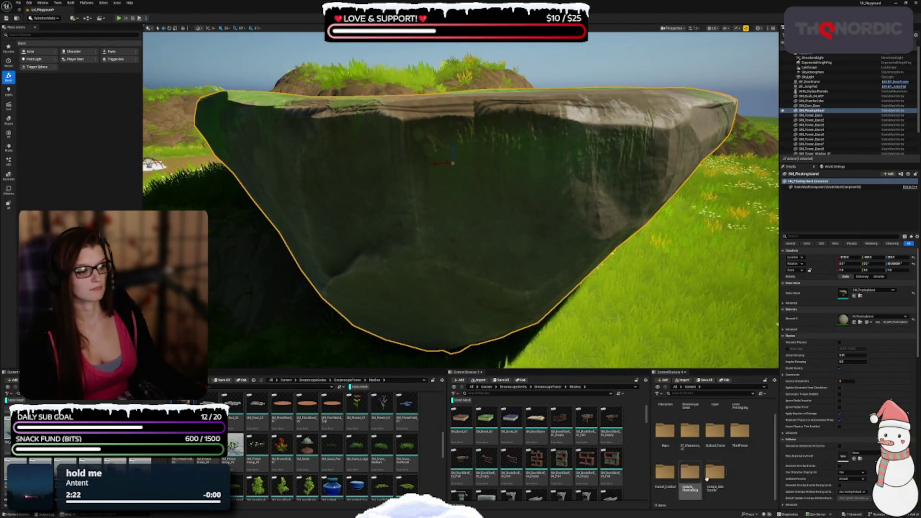
Open the M_FloatingIsland material instance and expand its Vertical Blending and Base parameter groups
click(856, 322)
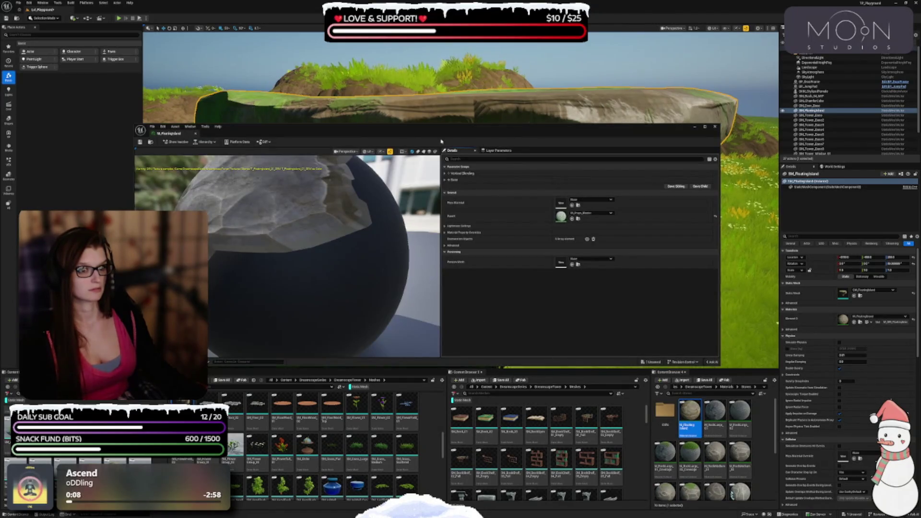
drag(435, 127, 510, 73)
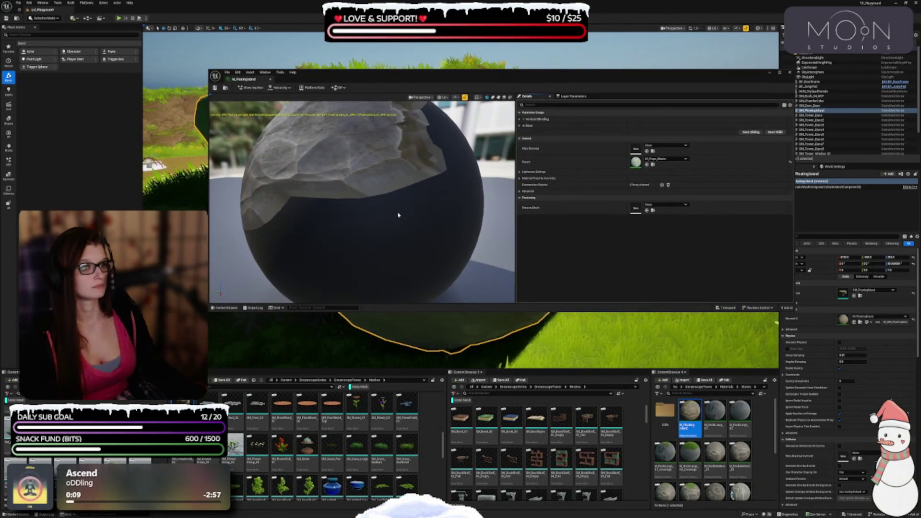
mouse_move(362, 201)
mouse_down()
mouse_move(362, 264)
mouse_move(362, 250)
mouse_move(329, 220)
mouse_up()
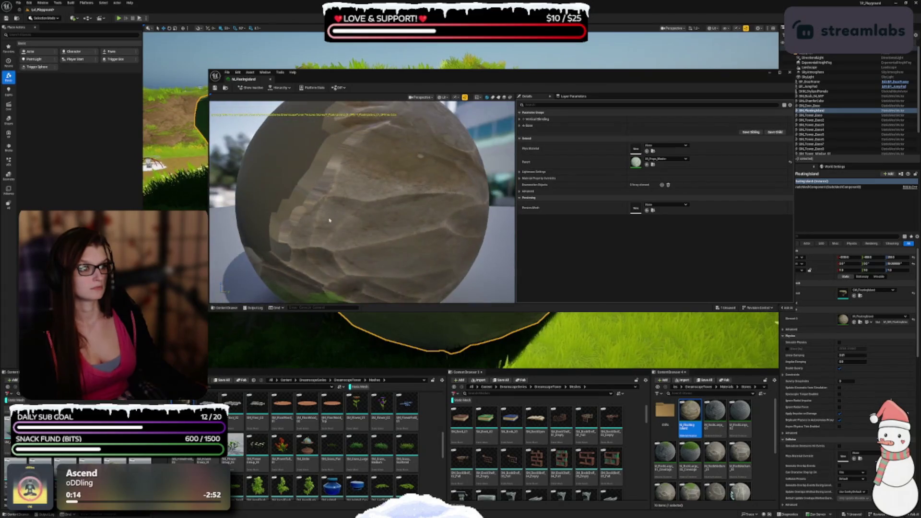
click(520, 120)
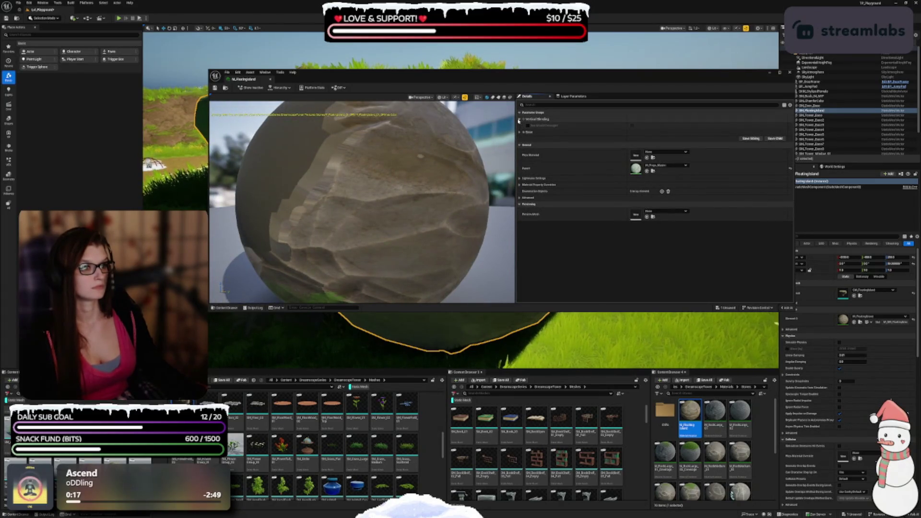
click(520, 132)
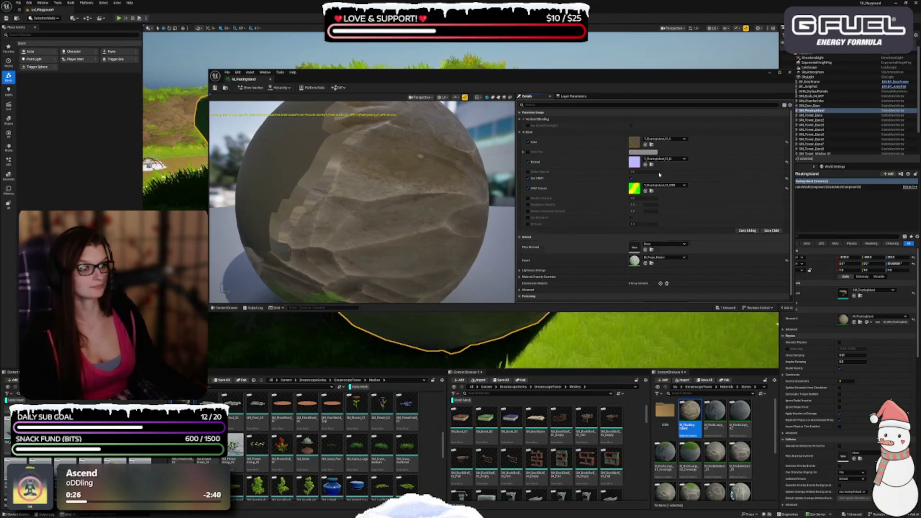
mouse_move(514, 77)
mouse_down()
mouse_move(514, 290)
mouse_move(514, 243)
mouse_up()
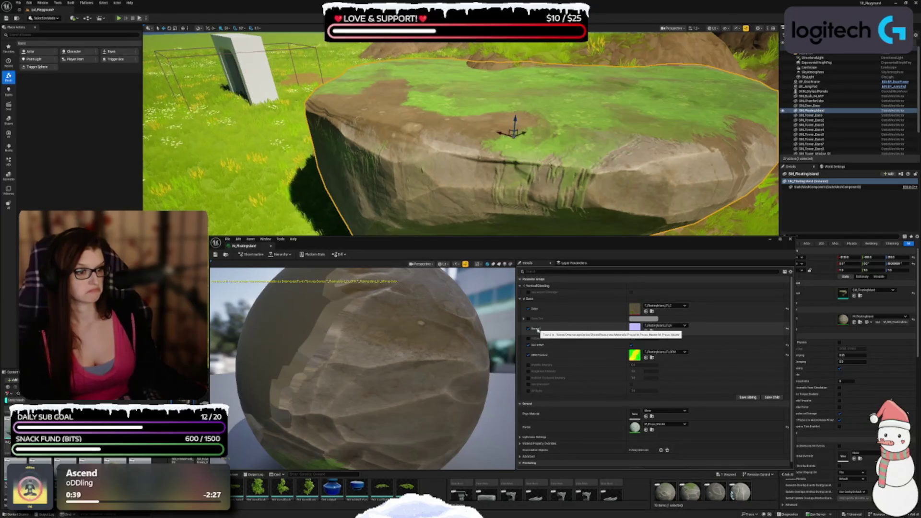
Enable the Vertical Blending override and view the island's top from above
click(528, 292)
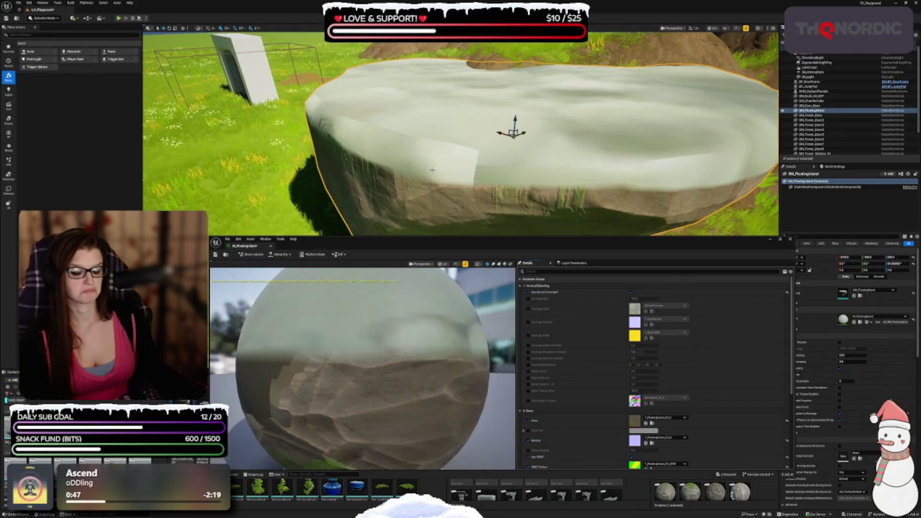
drag(432, 170, 435, 182)
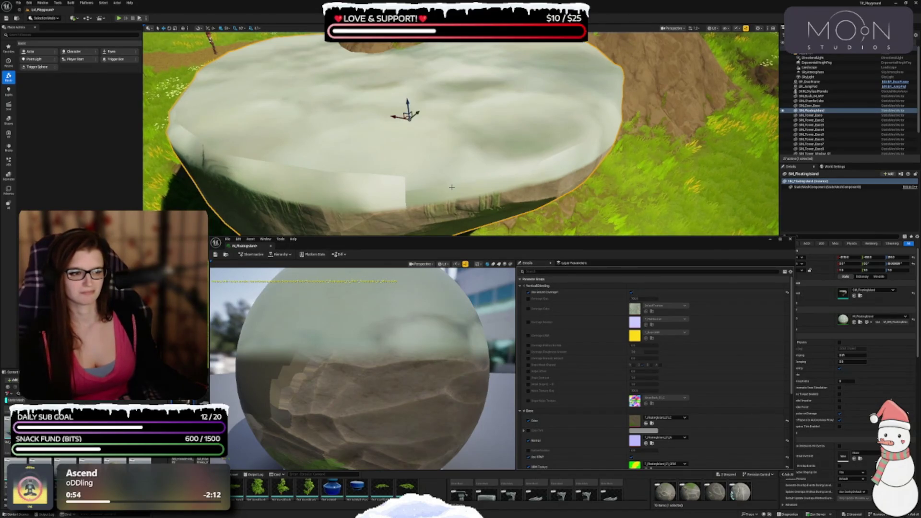
drag(451, 187, 568, 256)
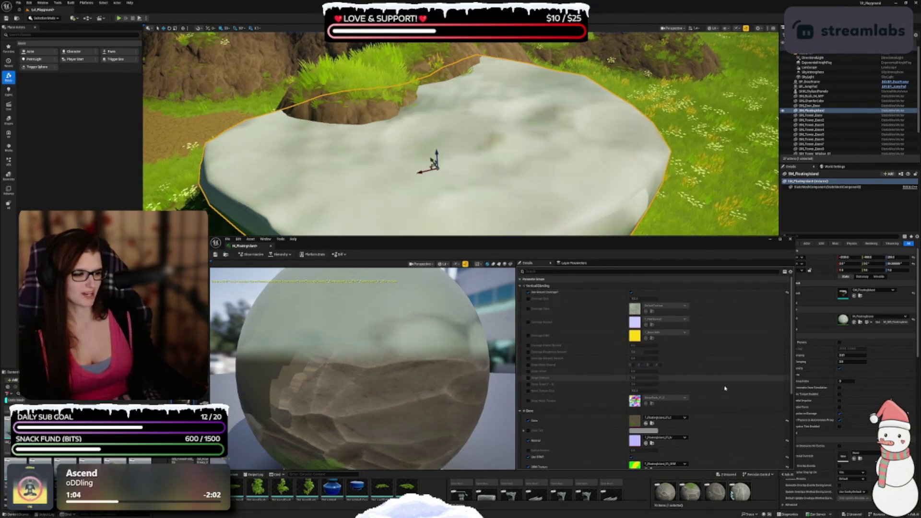
scroll(695, 380, down, 1)
scroll(694, 379, up, 1)
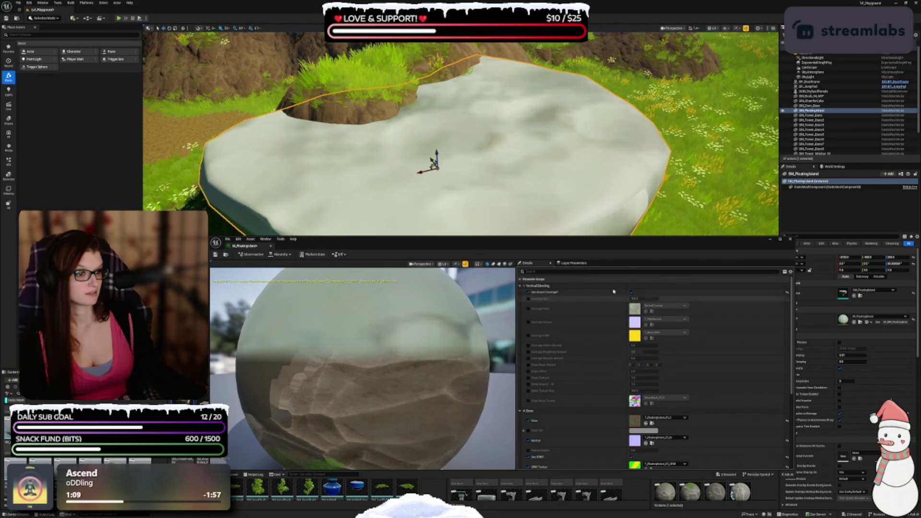
Turn off Use Ground Overlay to remove the snow, then save and close the material
click(631, 292)
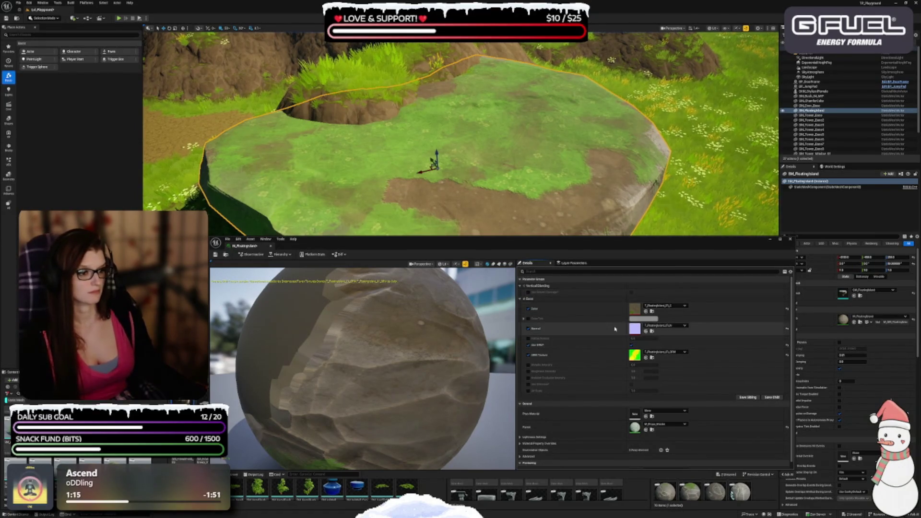
scroll(603, 321, down, 1)
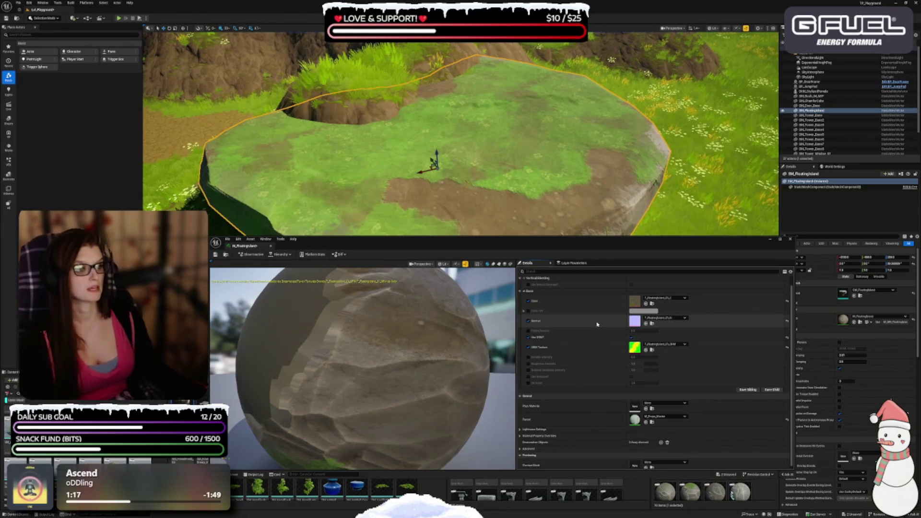
scroll(597, 324, down, 1)
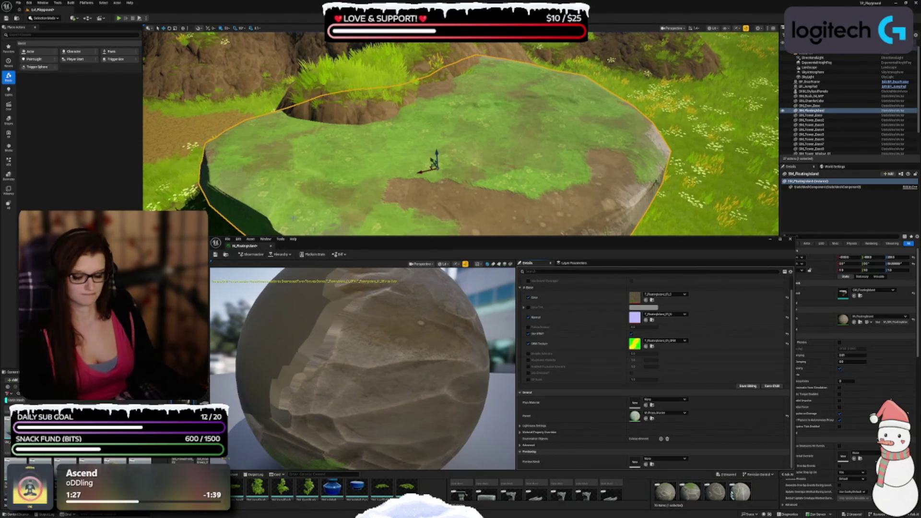
key(ctrl+s)
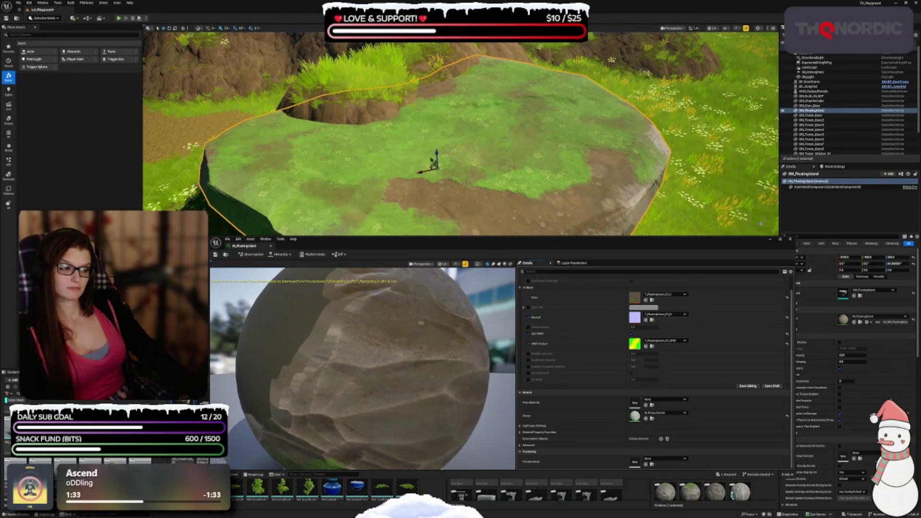
click(789, 240)
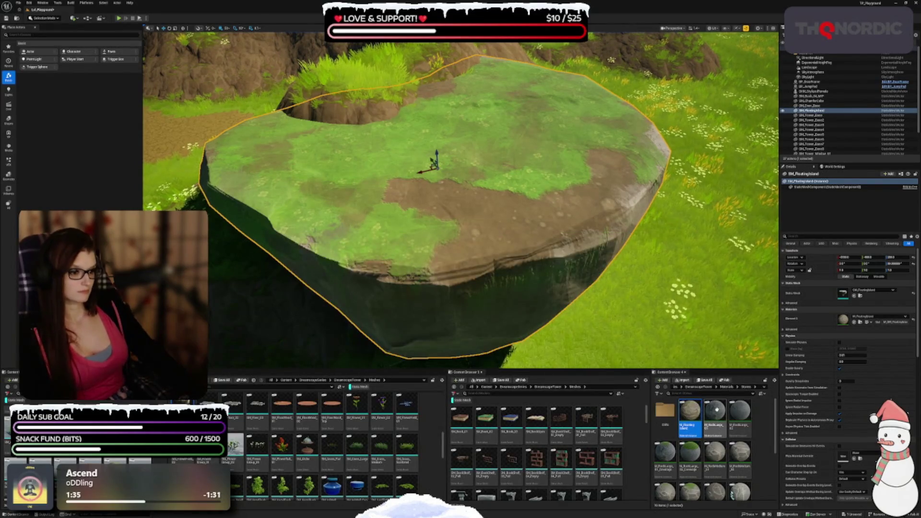
Delete SM_FloatingIsland from the level and find the rock meshes in the Content Browser
scroll(461, 201, down, 3)
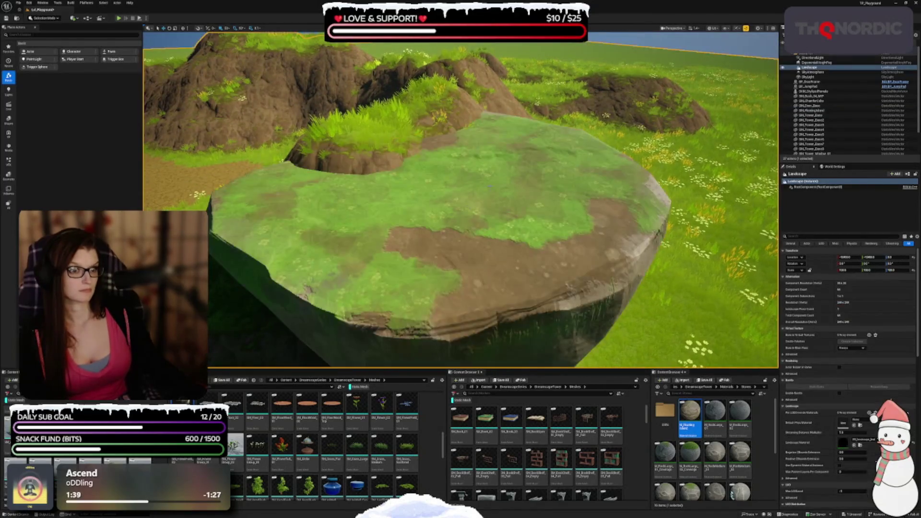
key(Delete)
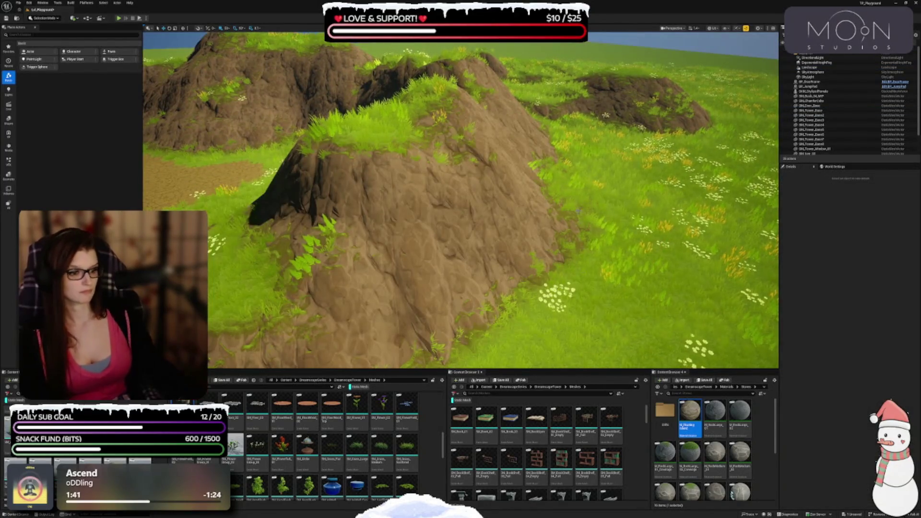
scroll(290, 426, up, 2)
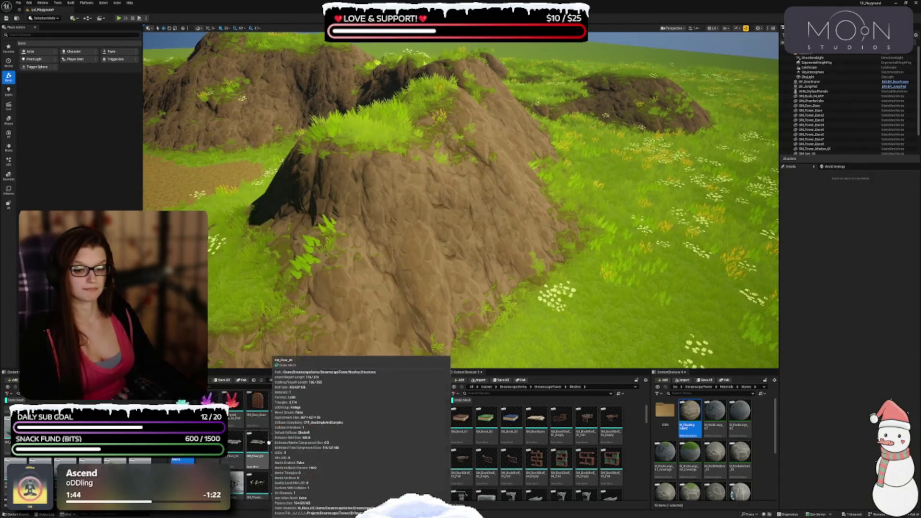
scroll(290, 427, up, 3)
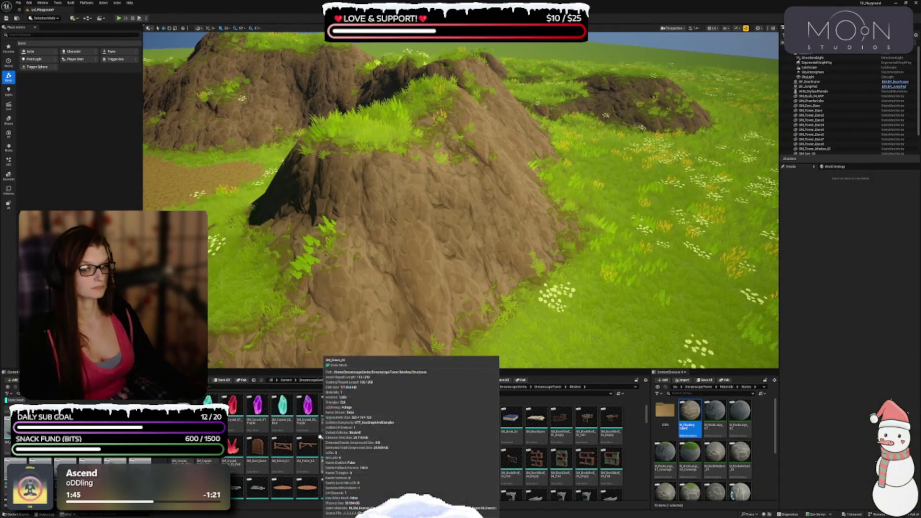
scroll(377, 403, up, 2)
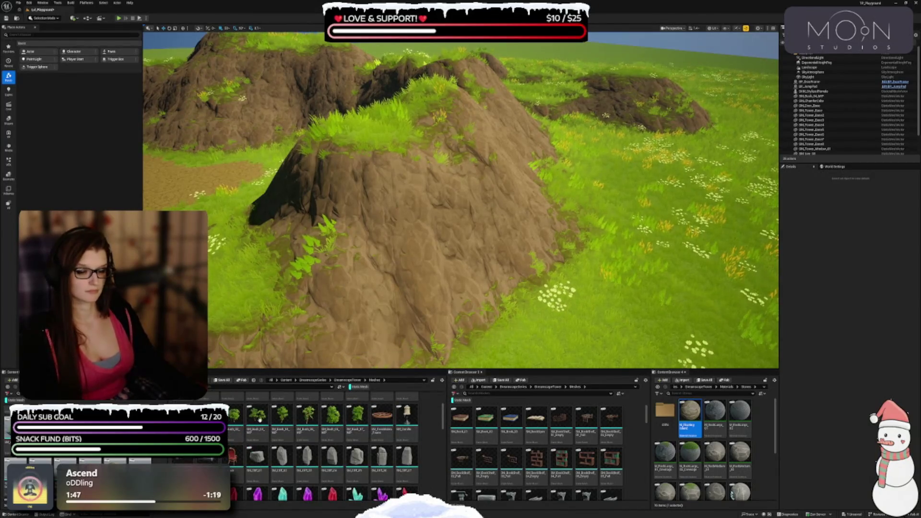
scroll(431, 216, up, 3)
Place a grey rock beside the grassy mound and open its material
mouse_move(257, 455)
mouse_down()
mouse_move(403, 235)
mouse_move(398, 140)
mouse_move(406, 164)
mouse_up()
scroll(407, 164, up, 10)
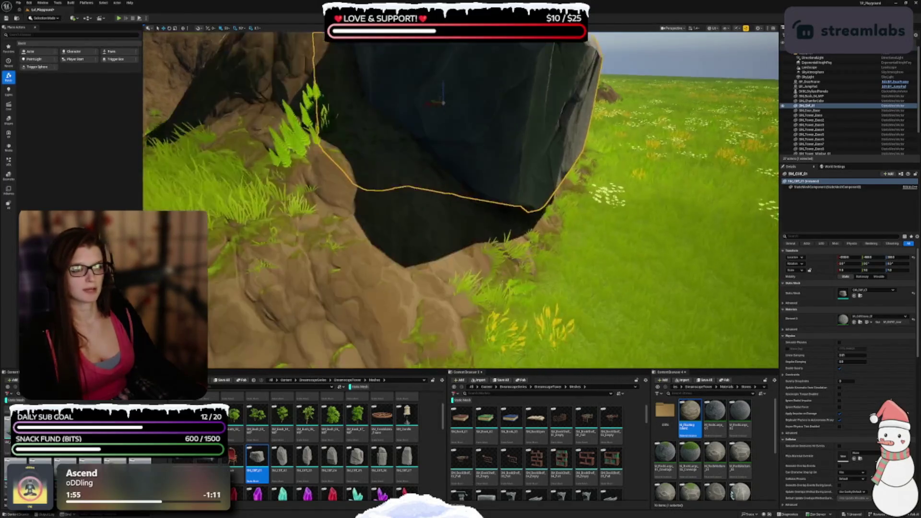
key(f)
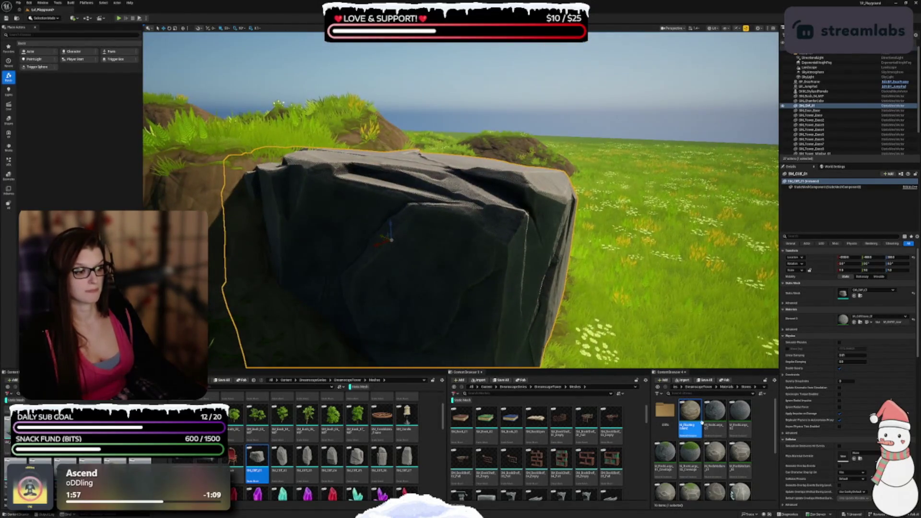
drag(406, 164, 427, 187)
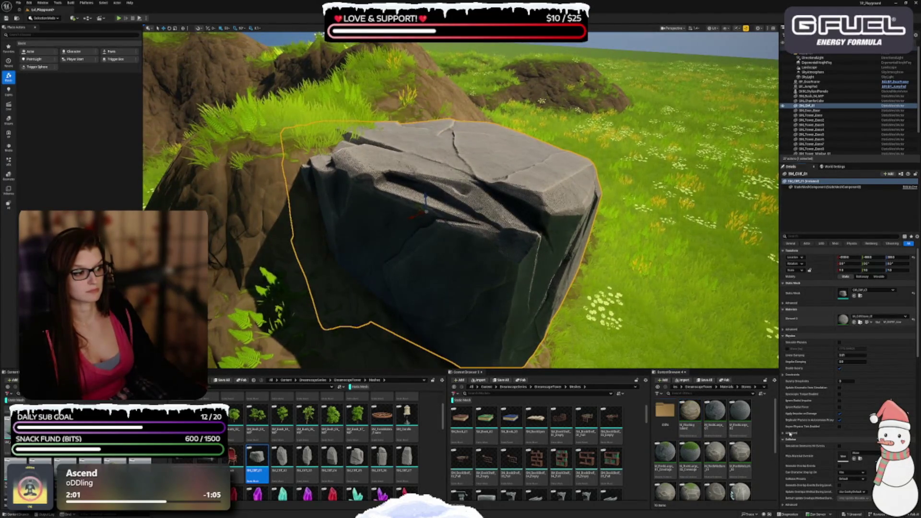
double_click(664, 411)
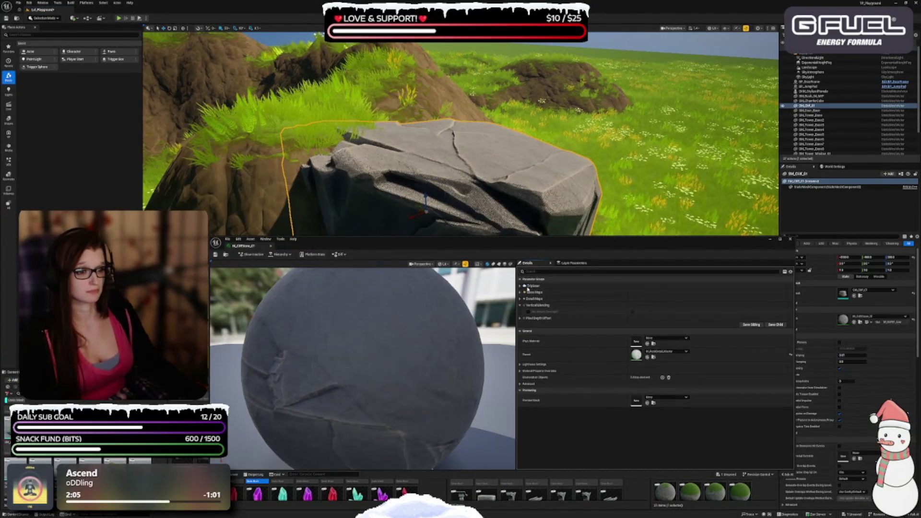
Expand the rock material's Triplanar, Base Maps and Detail Maps parameter groups
click(520, 286)
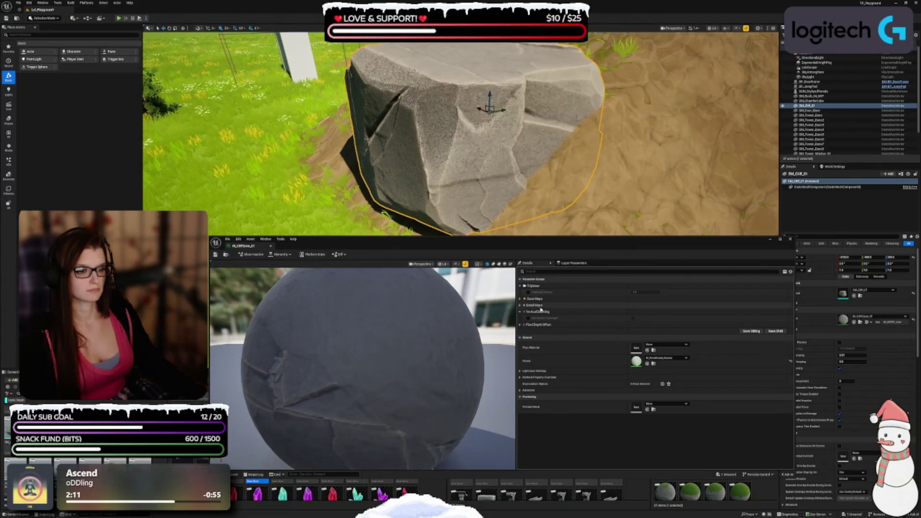
click(520, 299)
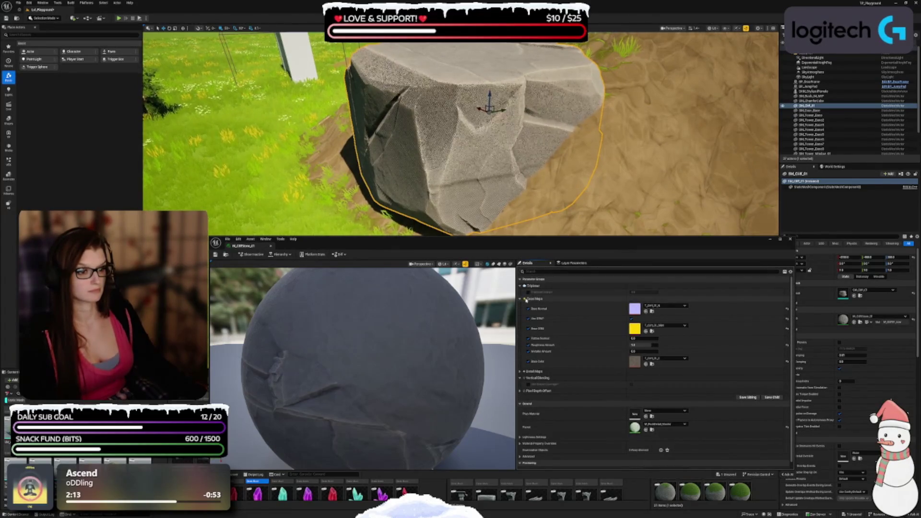
click(522, 371)
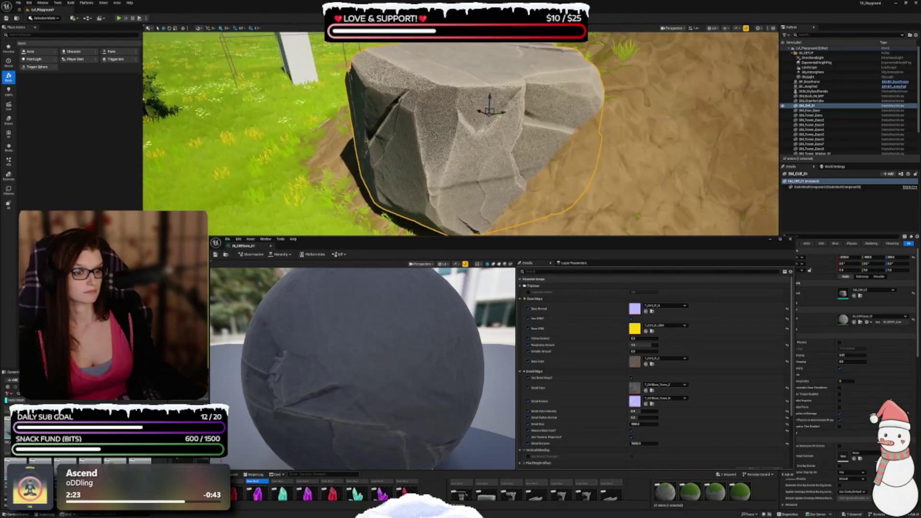
drag(470, 246, 476, 272)
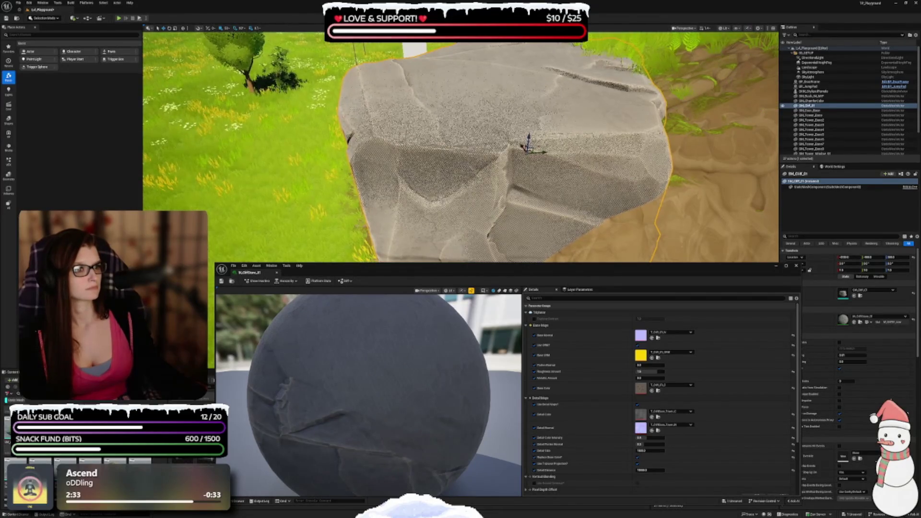
Set every viewport scalability group to High, then start a Play-in-Editor preview of the level
click(747, 29)
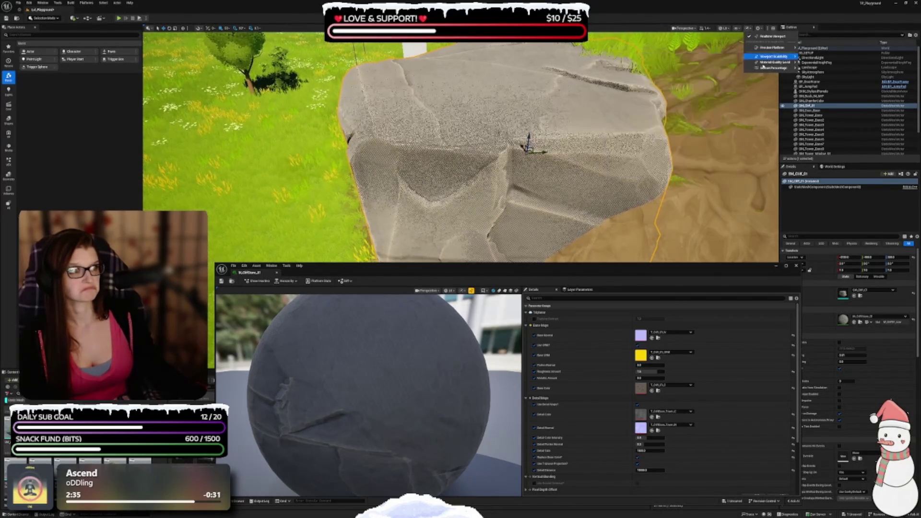
mouse_move(767, 57)
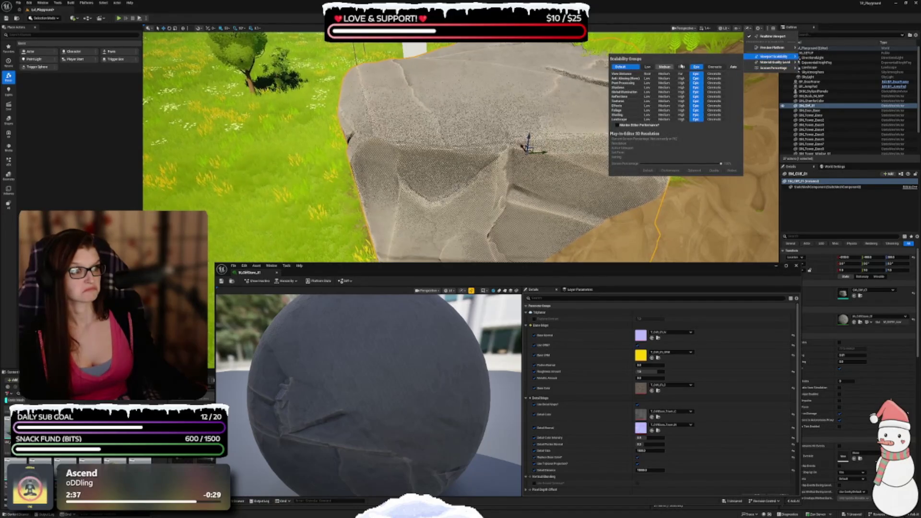
click(682, 67)
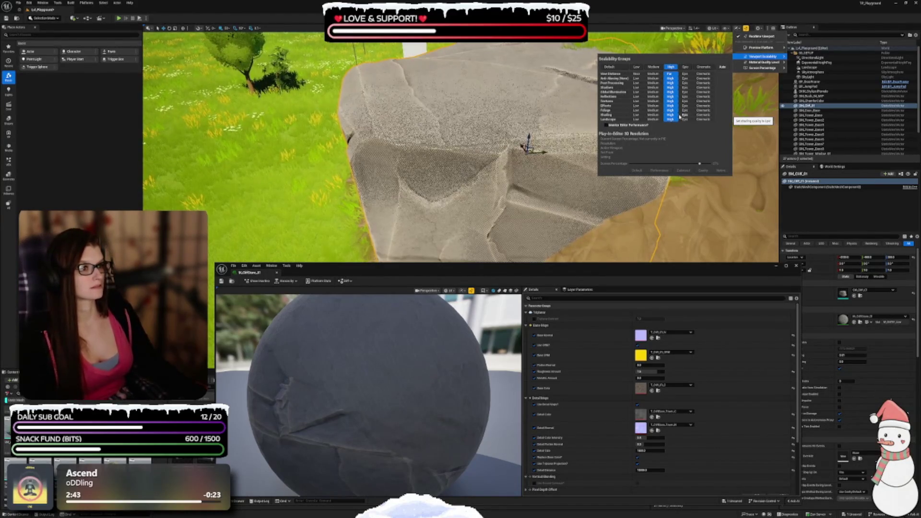
mouse_move(479, 144)
mouse_down()
mouse_move(441, 154)
mouse_move(480, 139)
mouse_up()
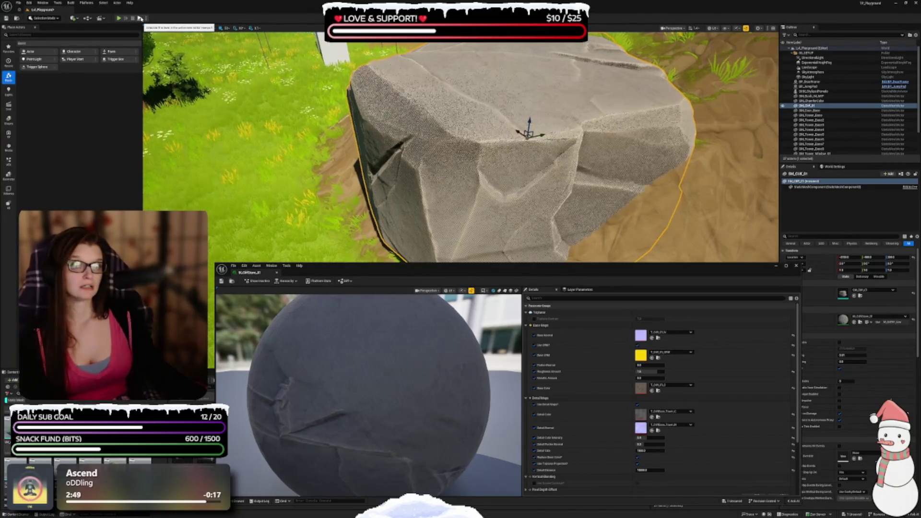
click(118, 18)
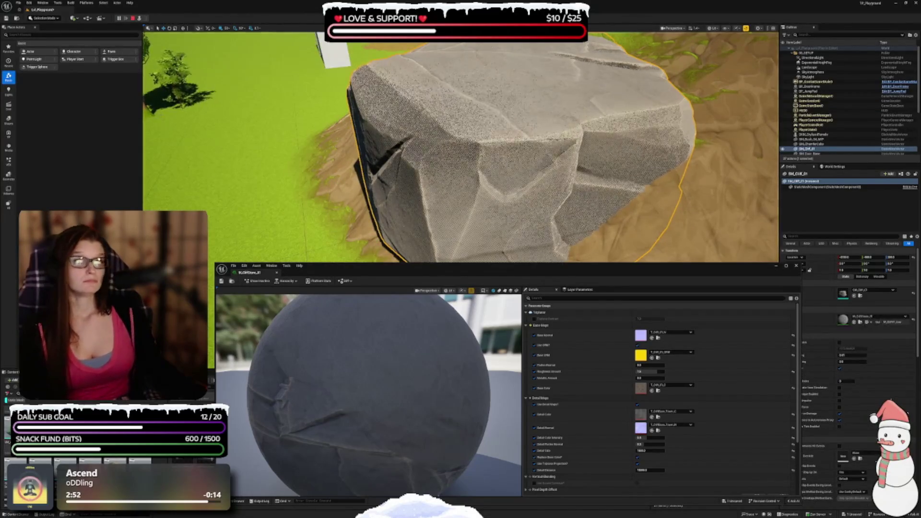
Stop the game preview and reframe the viewport on the rock
drag(461, 144, 475, 144)
key(Escape)
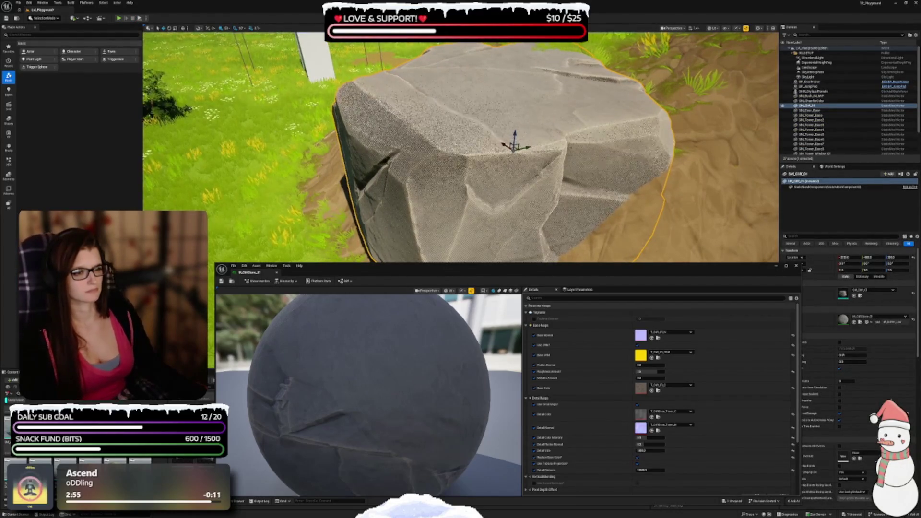
scroll(461, 146, up, 3)
key(f)
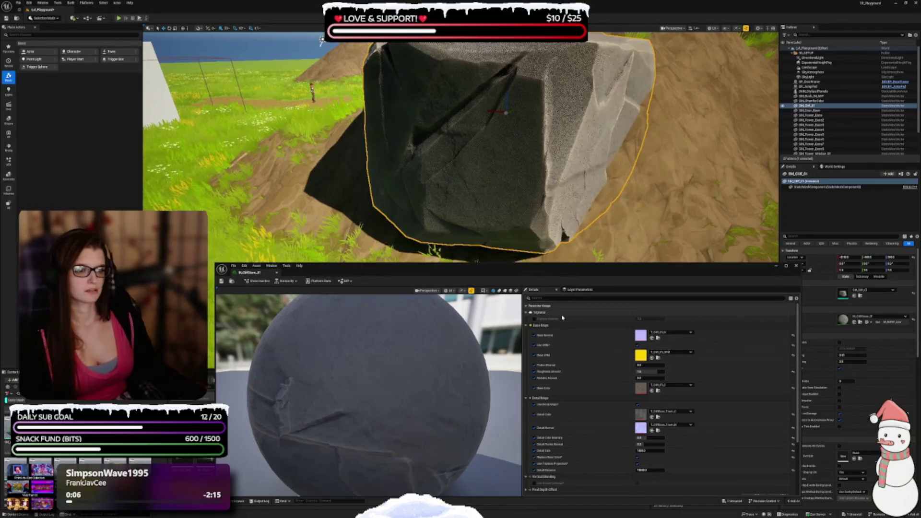
Set Triplanar to 4, then reset and disable the Triplanar Contrast override
click(534, 318)
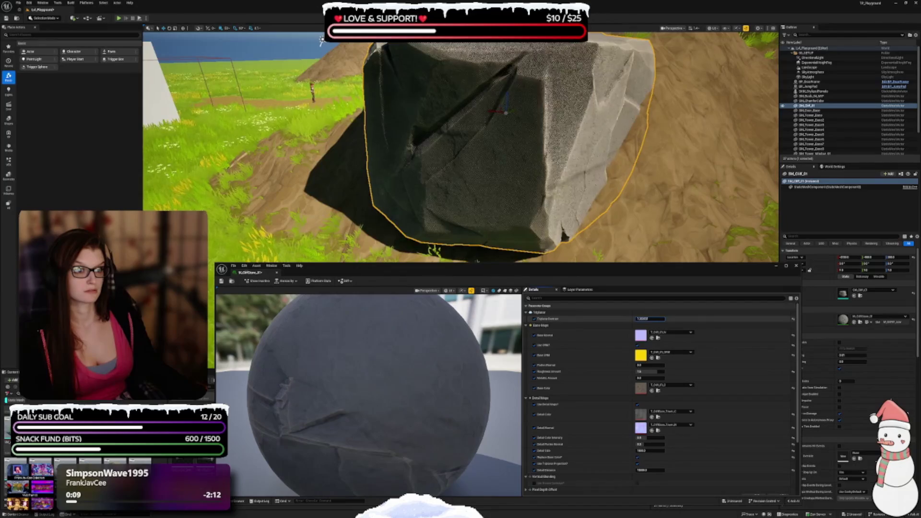
text(4)
key(Return)
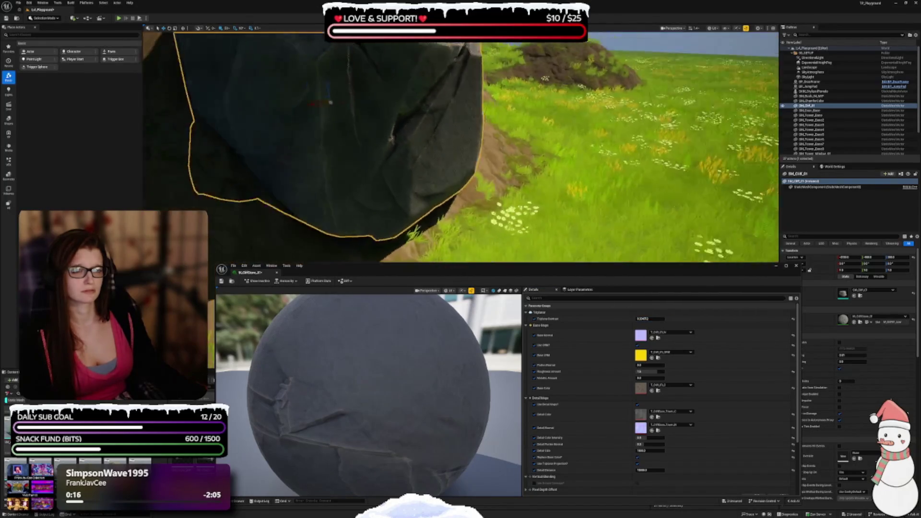
drag(531, 208, 531, 209)
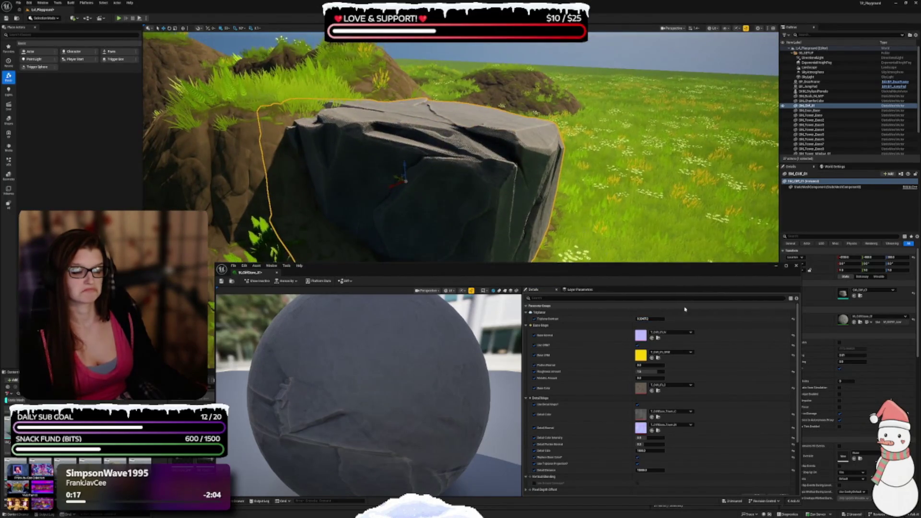
click(793, 319)
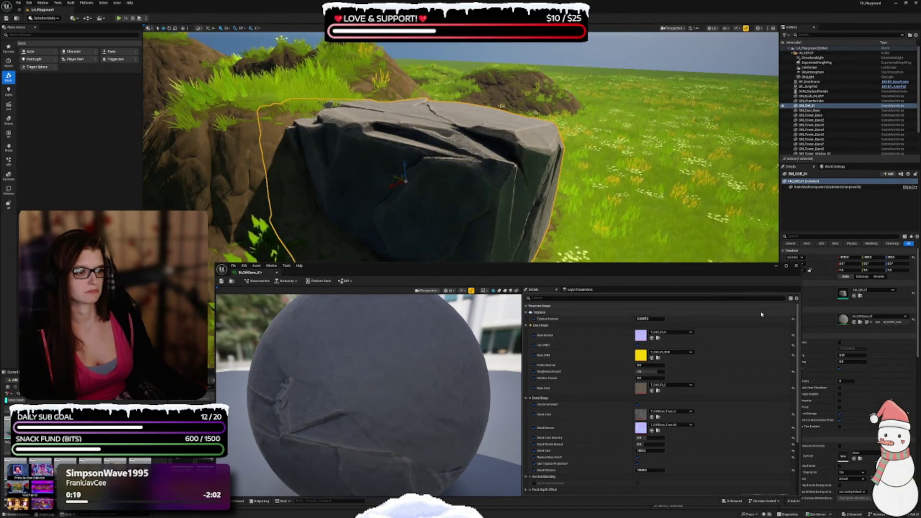
click(534, 318)
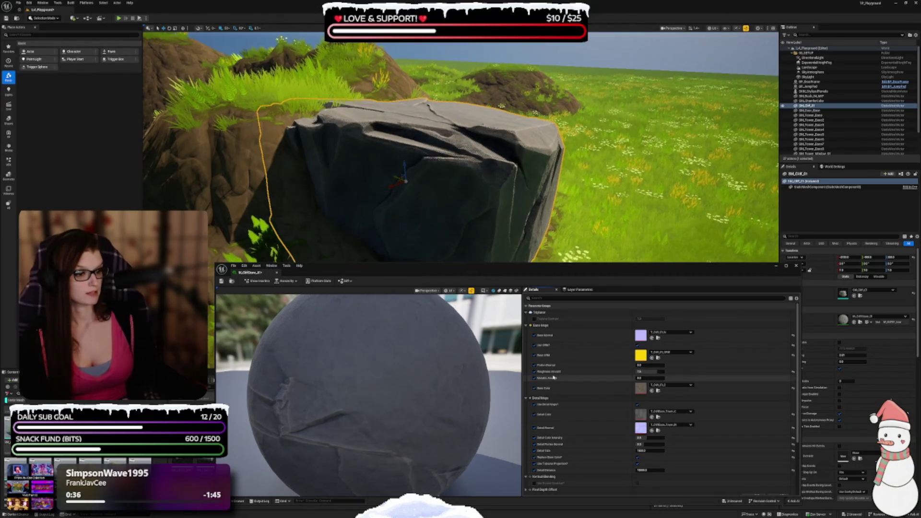
Zoom in on the rock and toggle Replace Base Color to preview the material
scroll(557, 406, down, 1)
scroll(556, 407, down, 2)
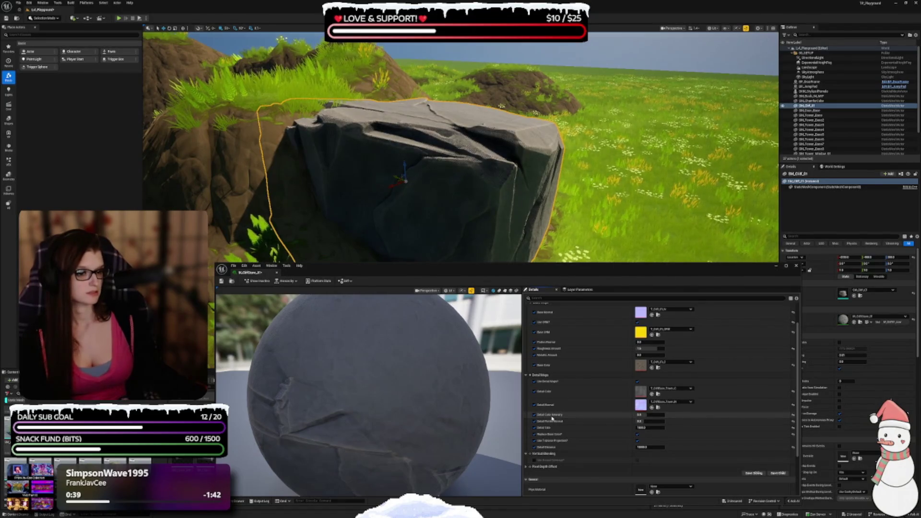
key(f)
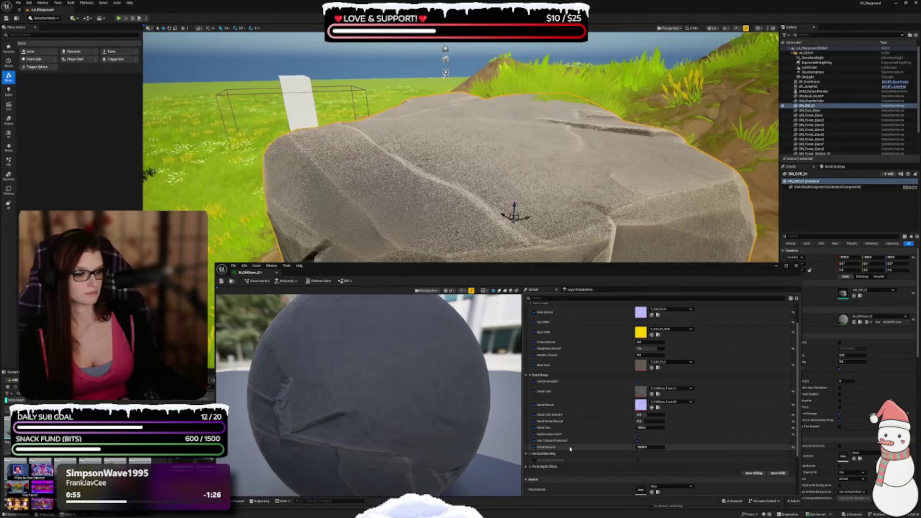
click(637, 435)
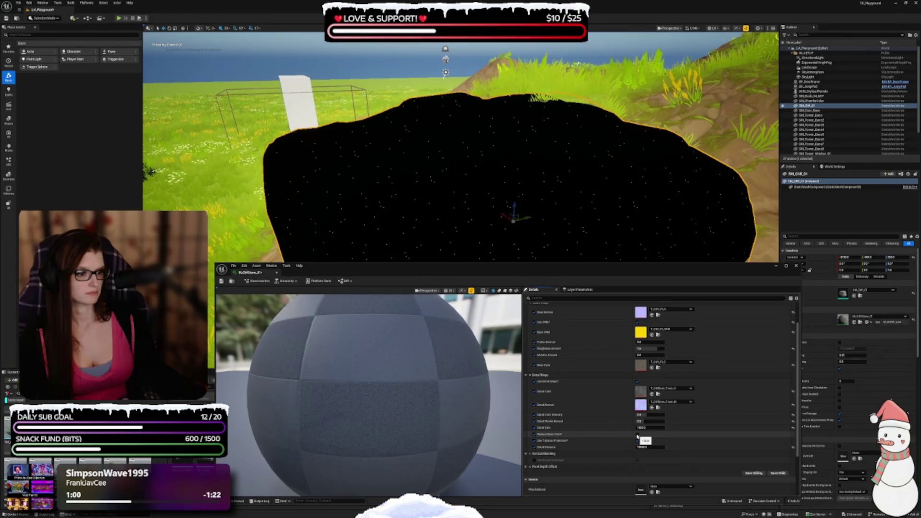
Enable Use Triplanar Projection, save the rock material and close its material editor
drag(430, 249, 504, 290)
mouse_move(460, 192)
mouse_down()
mouse_move(441, 172)
mouse_move(465, 182)
mouse_move(487, 210)
mouse_up()
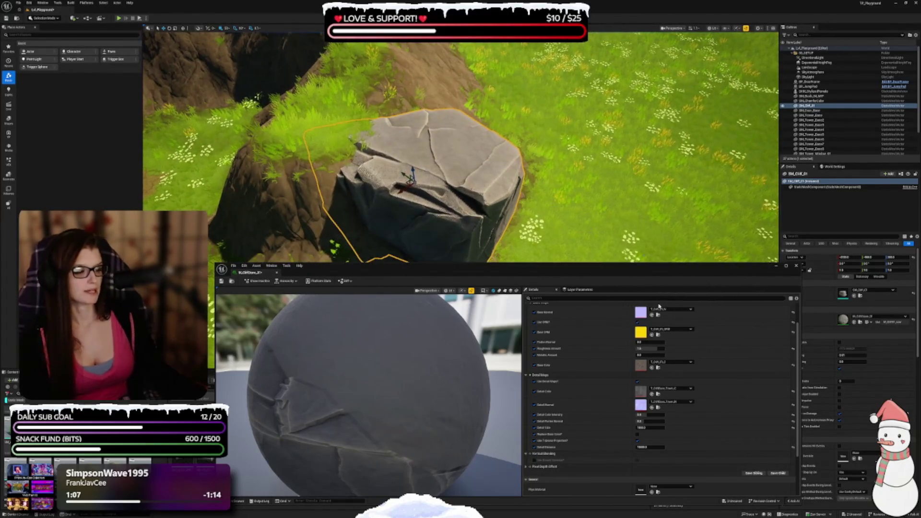
click(637, 439)
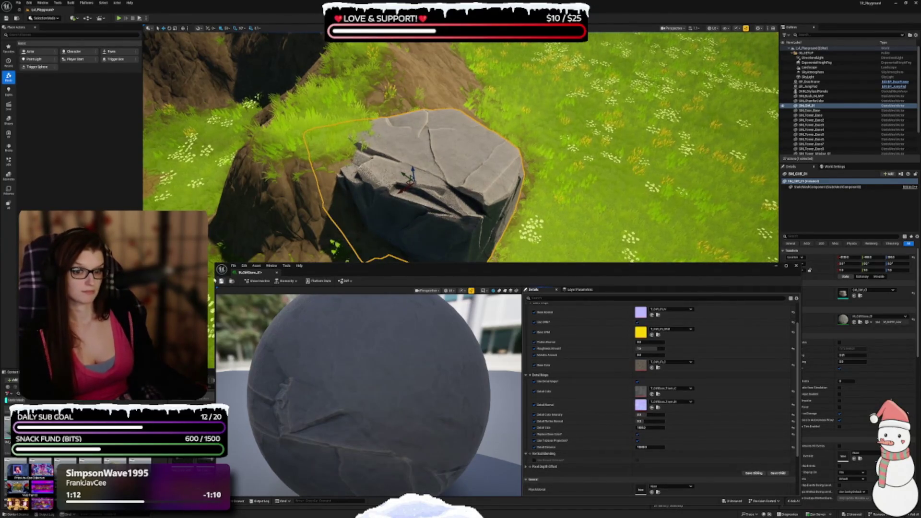
click(221, 281)
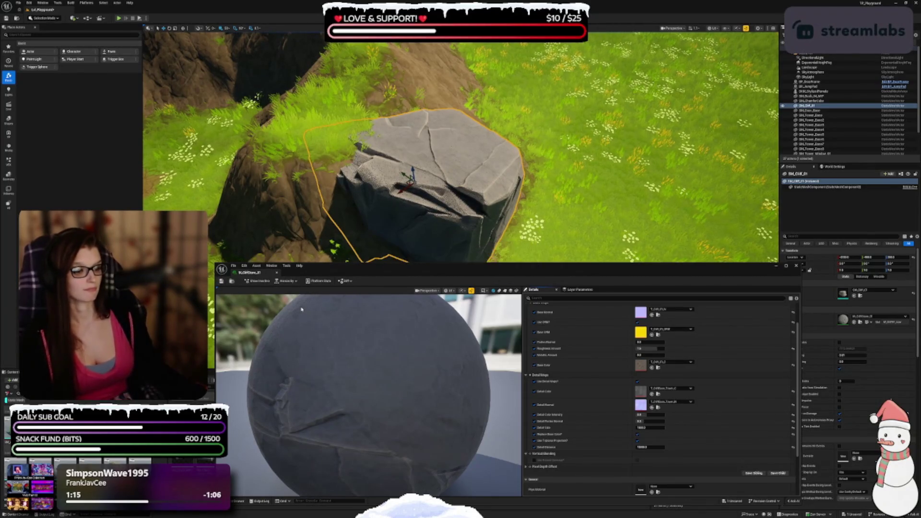
click(277, 272)
Select the large grey rock beside the hill and delete it, then browse for crystal meshes
scroll(475, 210, up, 6)
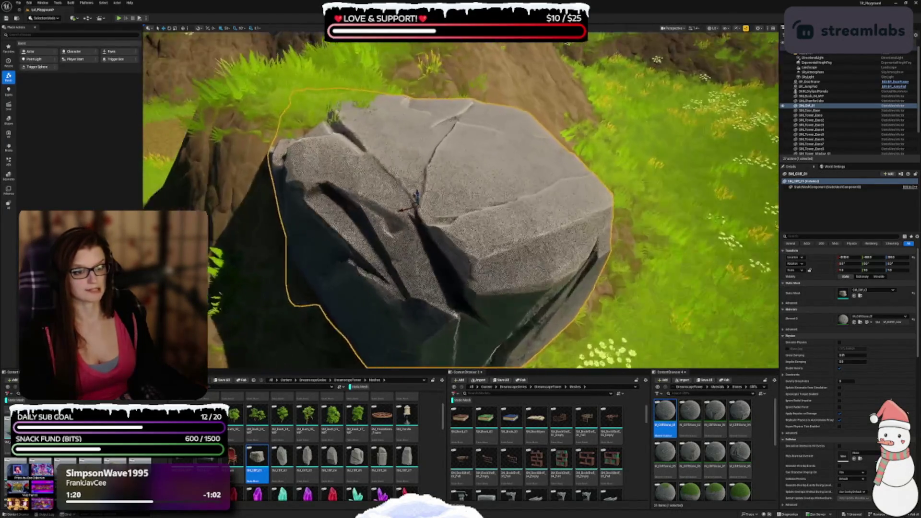
scroll(460, 199, down, 2)
click(809, 68)
click(554, 203)
key(Delete)
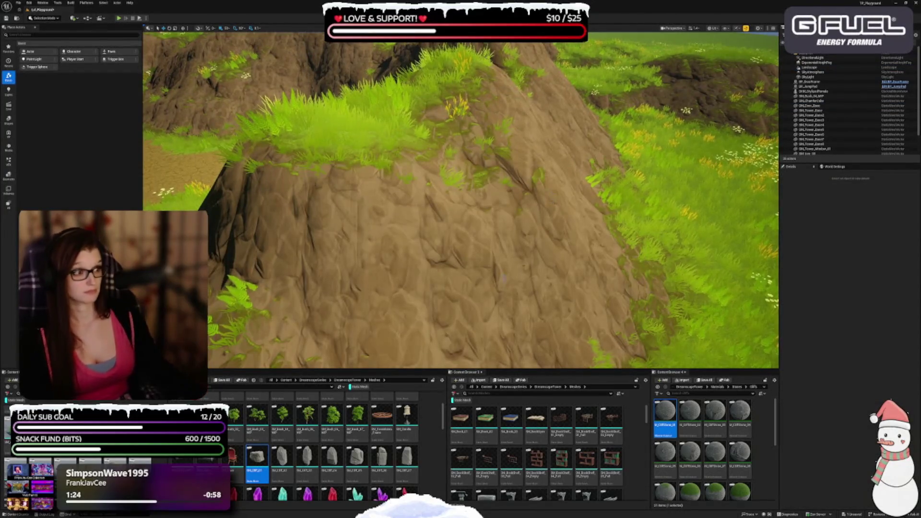
scroll(460, 199, down, 3)
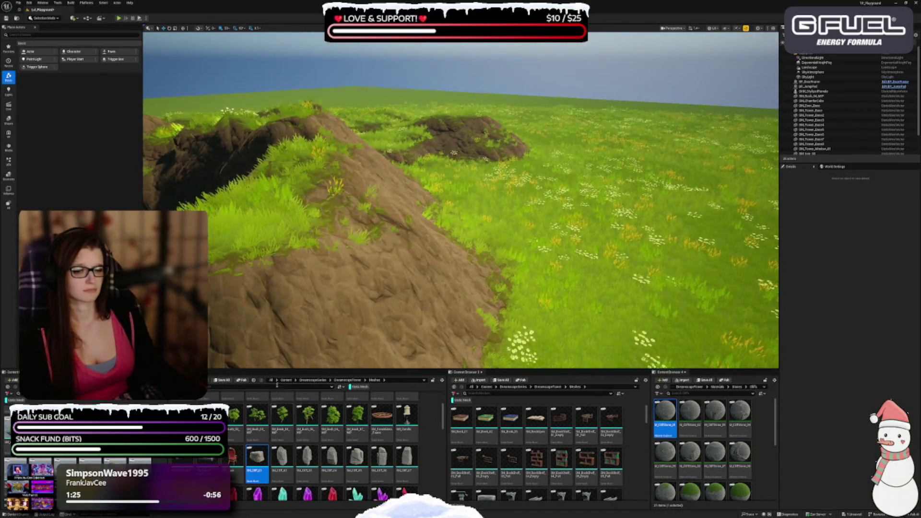
scroll(317, 446, up, 2)
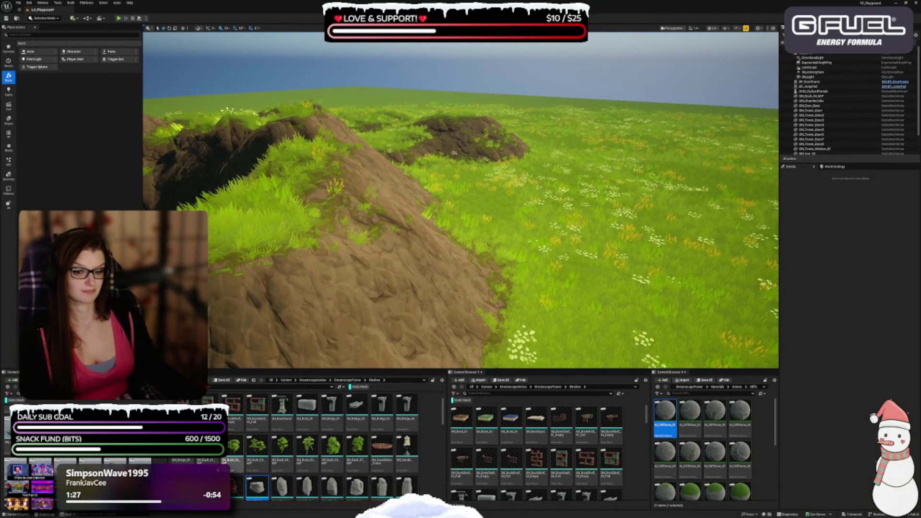
scroll(289, 458, up, 2)
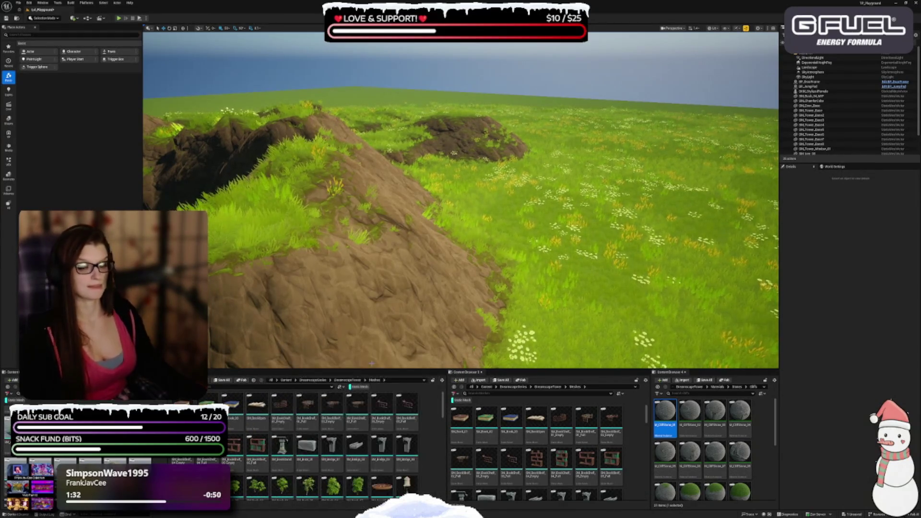
scroll(363, 410, down, 5)
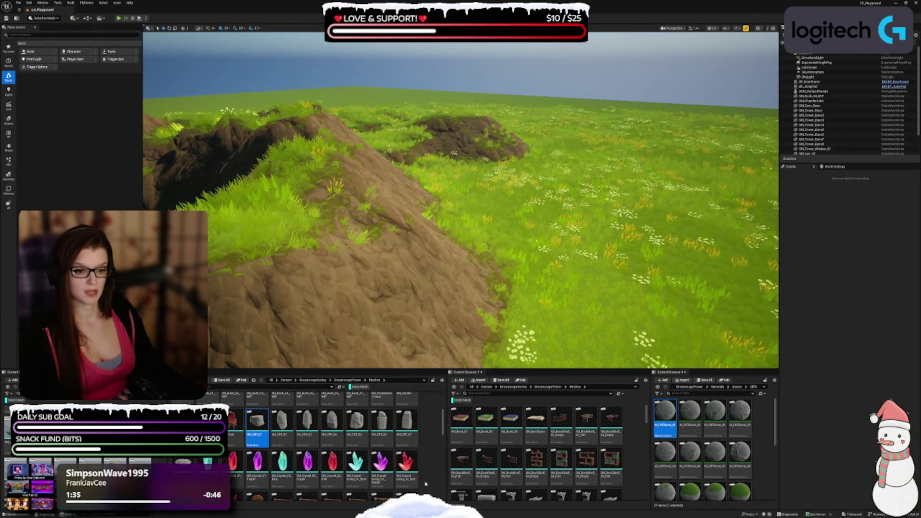
Place a purple crystal group beside the stone tower and move it further from the tower
key(w)
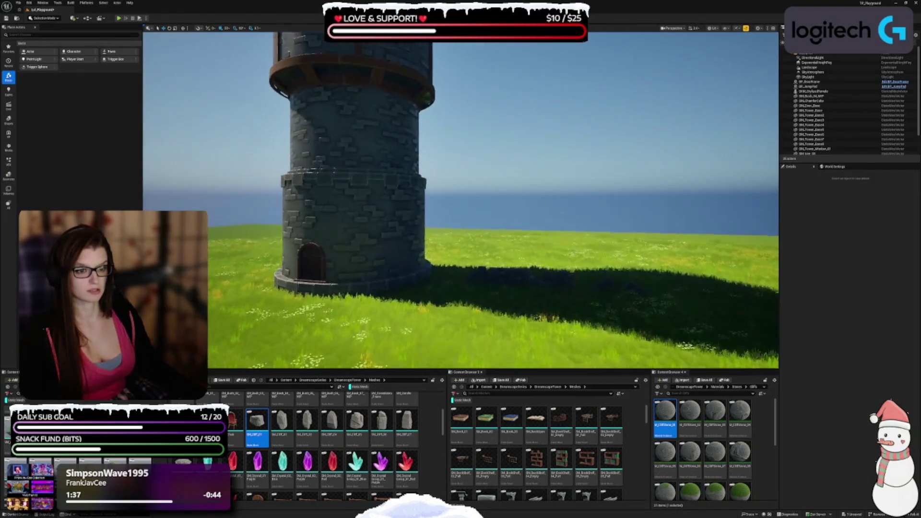
key(w)
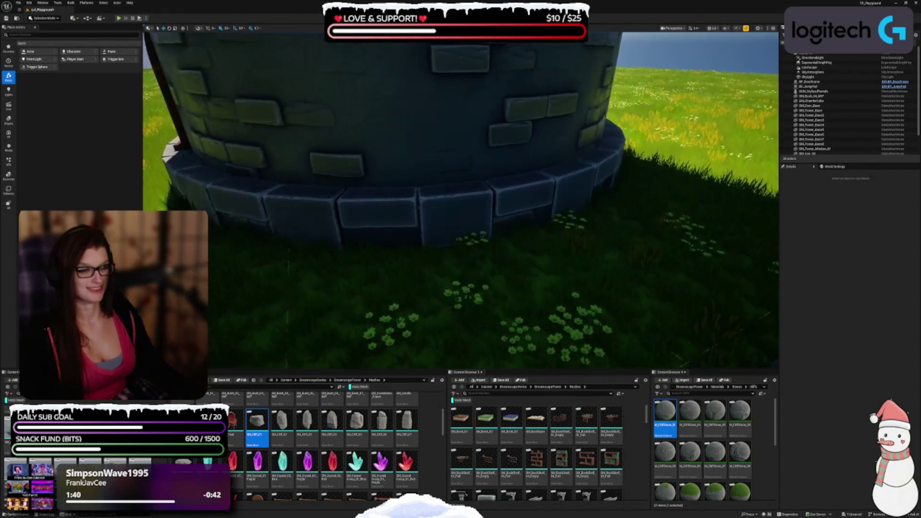
drag(380, 462, 464, 310)
key(d)
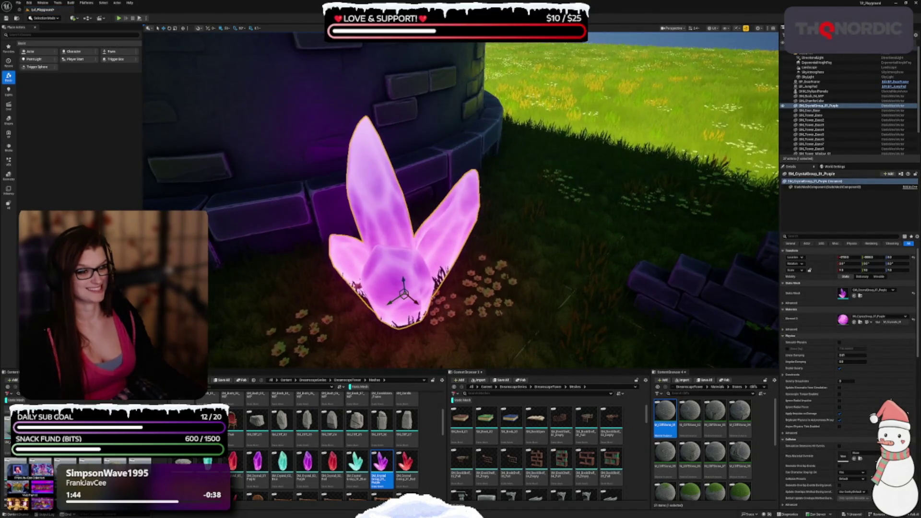
drag(406, 298, 581, 204)
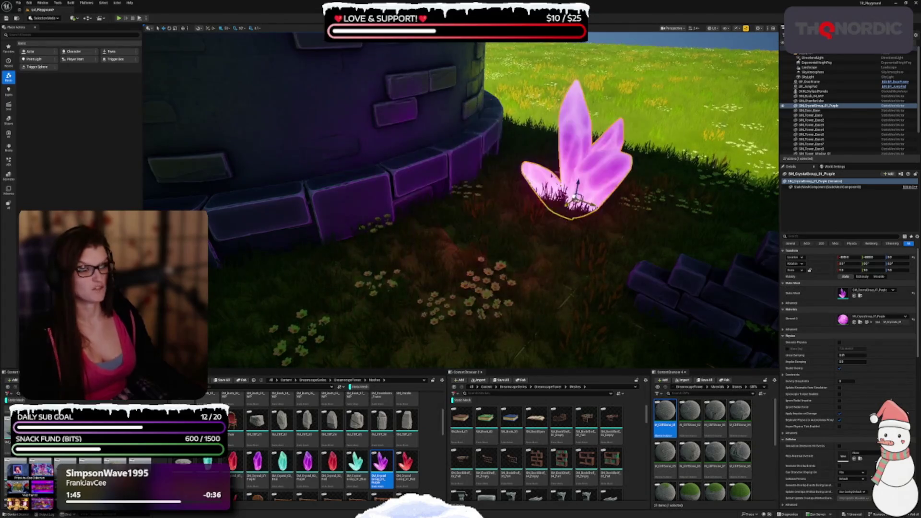
click(611, 252)
scroll(566, 264, up, 5)
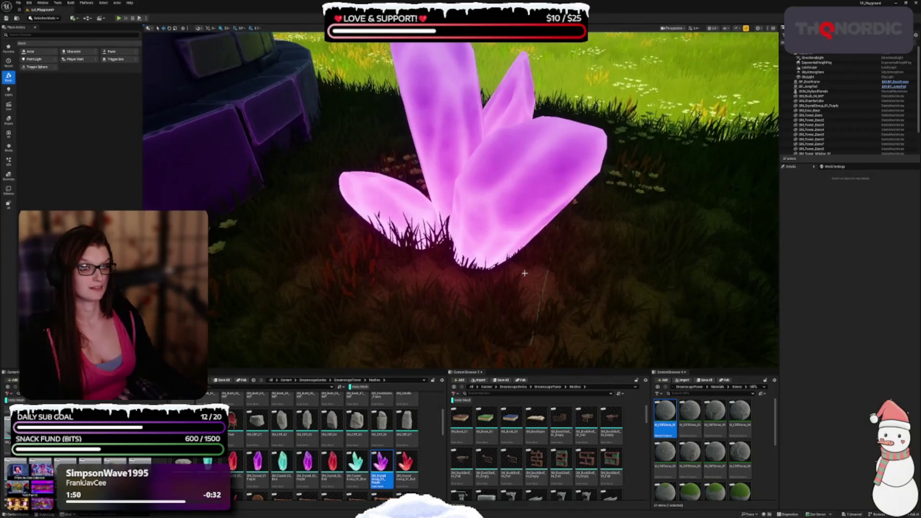
click(517, 230)
key(f)
Try a blue crystal group near the pink crystal, then delete it
drag(567, 264, 540, 299)
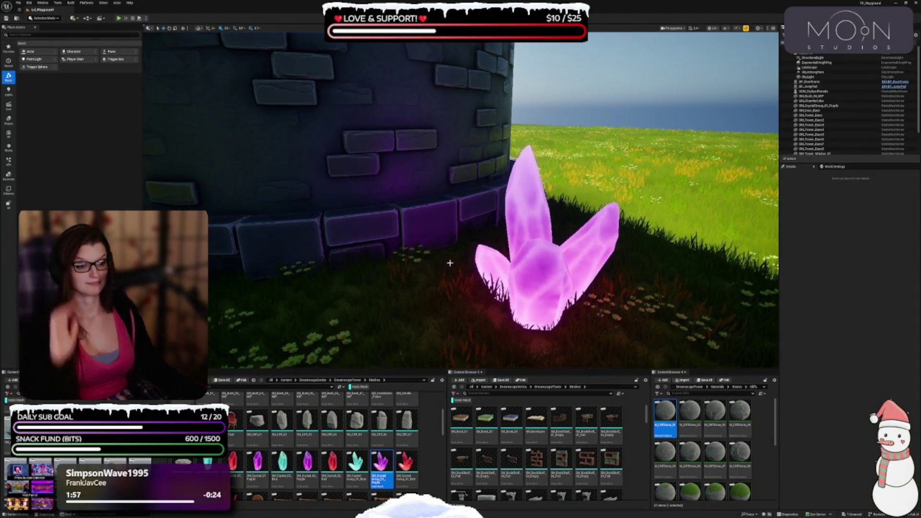
drag(449, 263, 475, 274)
drag(414, 268, 413, 269)
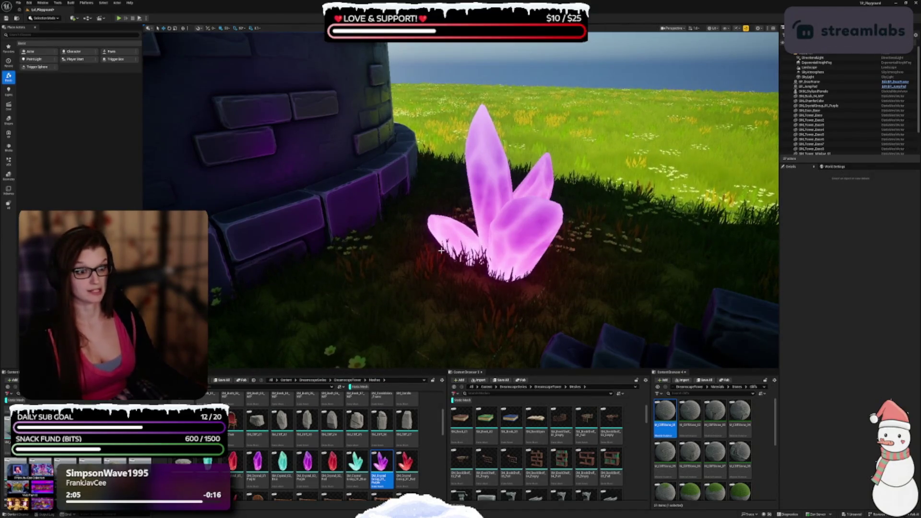
drag(441, 250, 440, 235)
scroll(278, 470, down, 2)
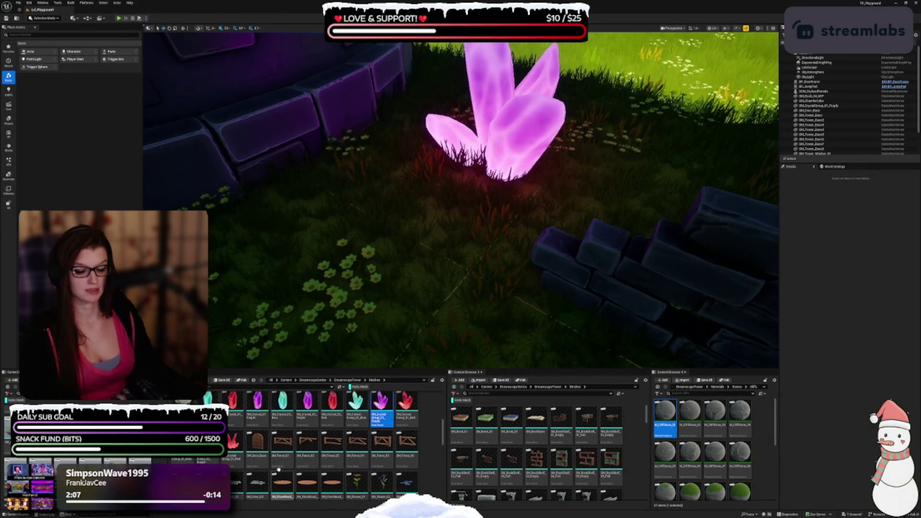
drag(412, 364, 412, 364)
mouse_move(355, 407)
mouse_down()
mouse_move(431, 364)
mouse_move(466, 359)
mouse_up()
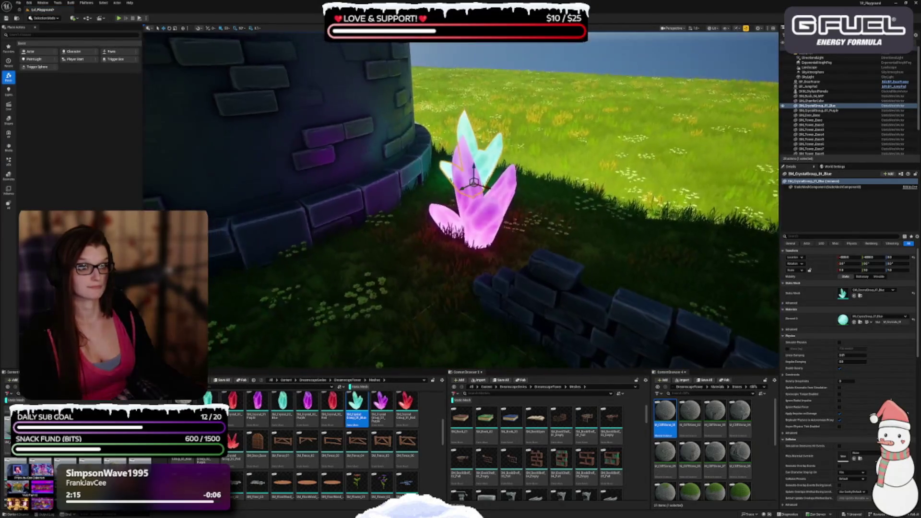
key(Delete)
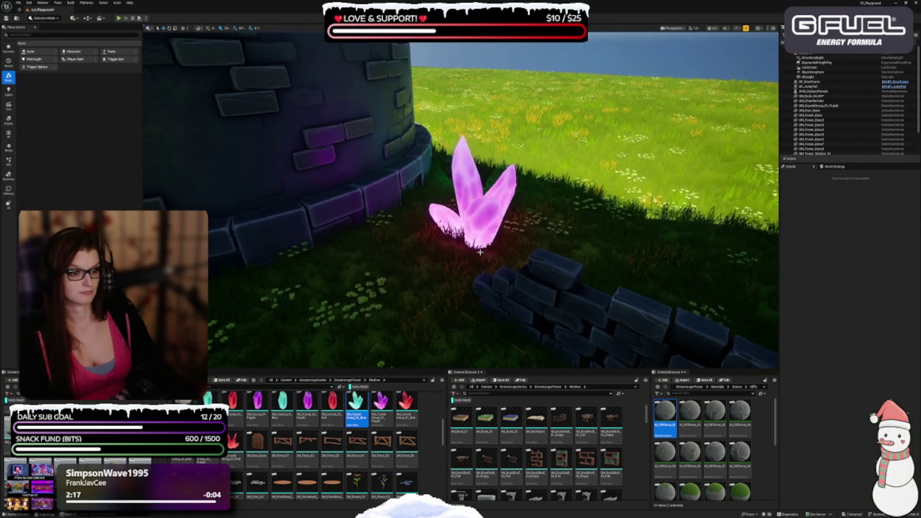
Try a single teal crystal near the pink one, delete it, and select the pink crystal
mouse_move(282, 407)
mouse_down()
mouse_move(307, 306)
mouse_move(231, 294)
mouse_up()
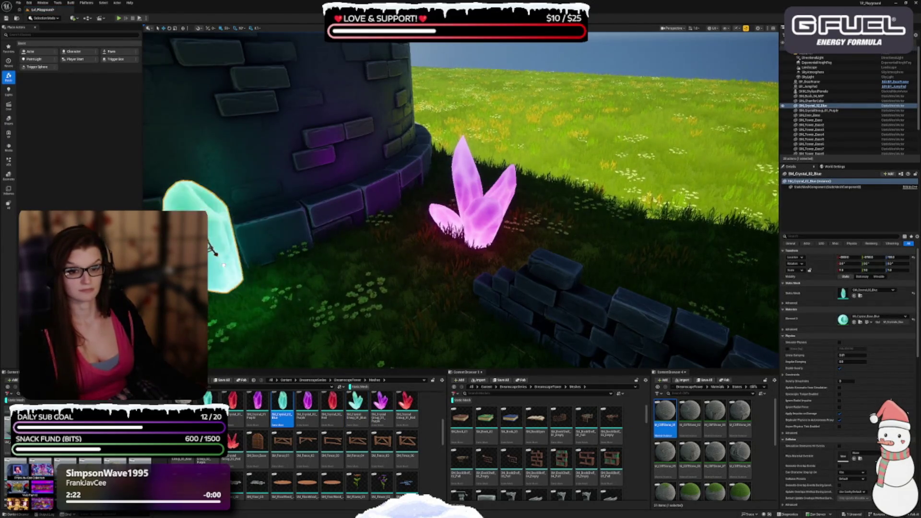
drag(210, 270, 327, 291)
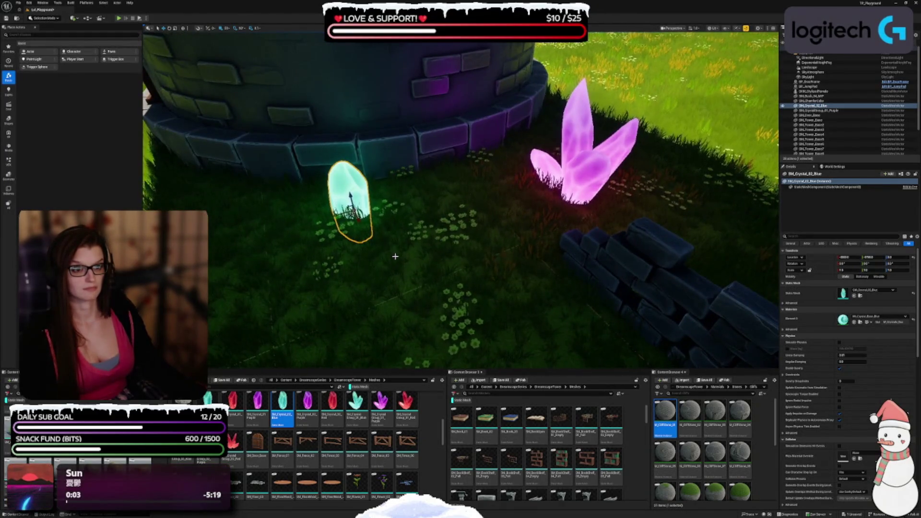
key(Delete)
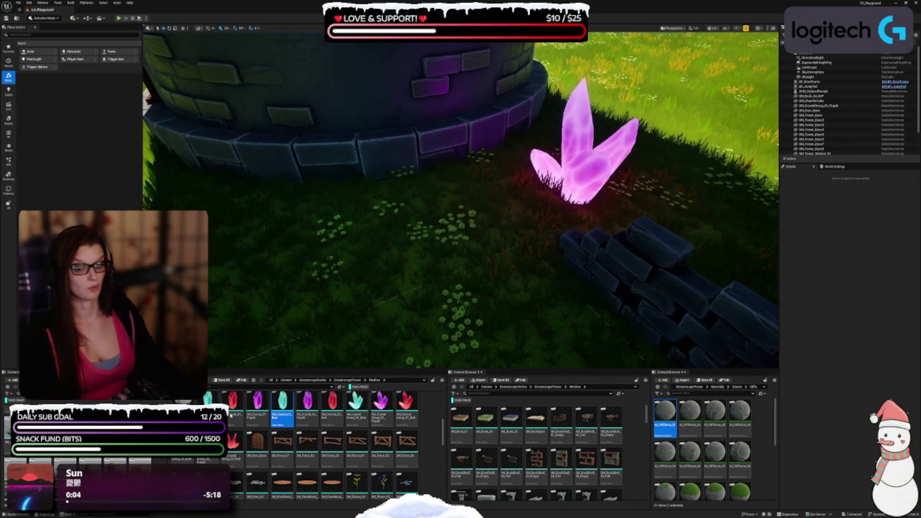
scroll(297, 431, down, 2)
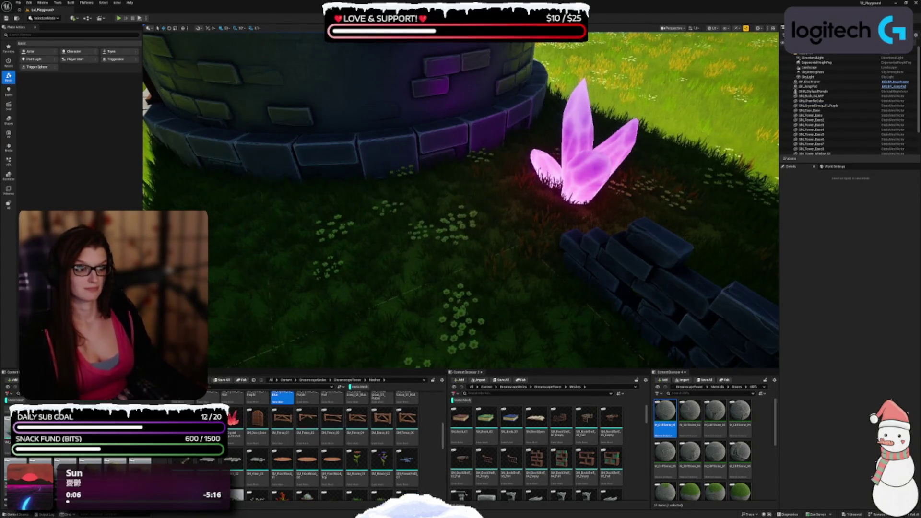
click(598, 163)
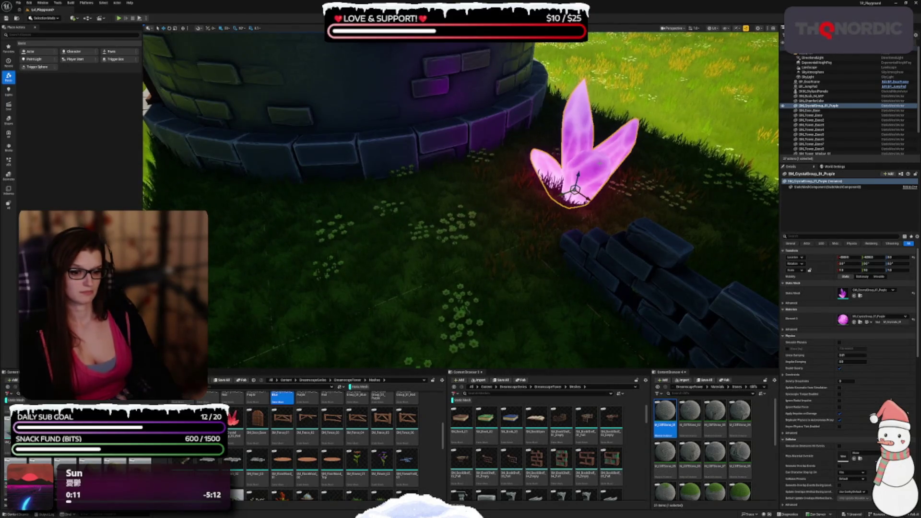
drag(460, 268, 355, 232)
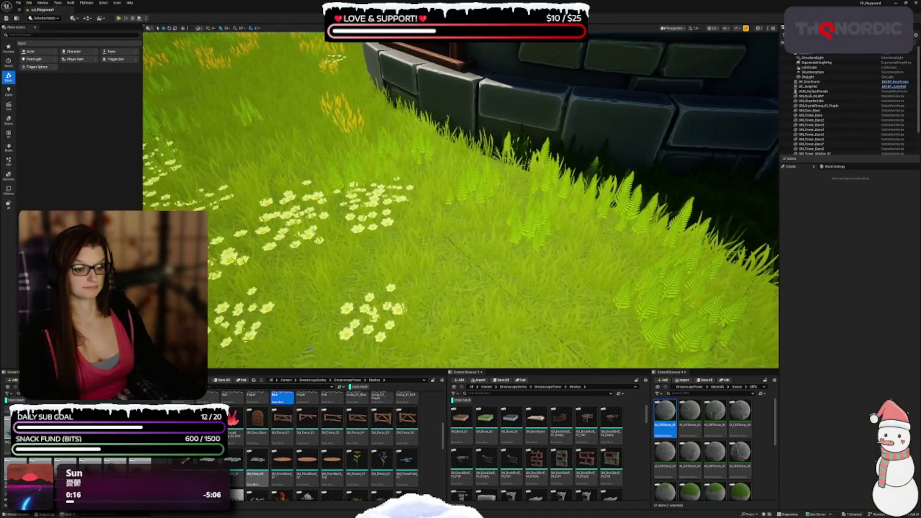
Place a red flower and a blue flower field in the grass beside the tower
scroll(322, 446, down, 2)
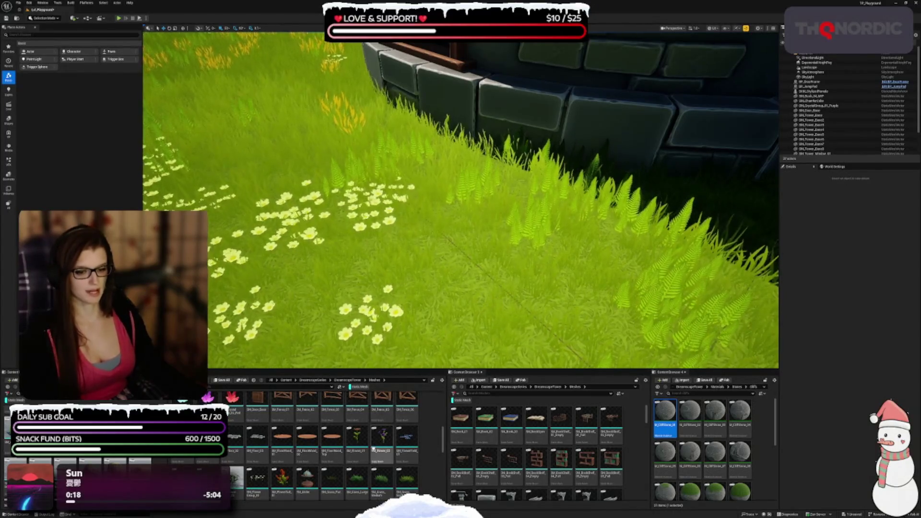
mouse_move(357, 436)
mouse_down()
mouse_move(462, 259)
mouse_move(386, 256)
mouse_up()
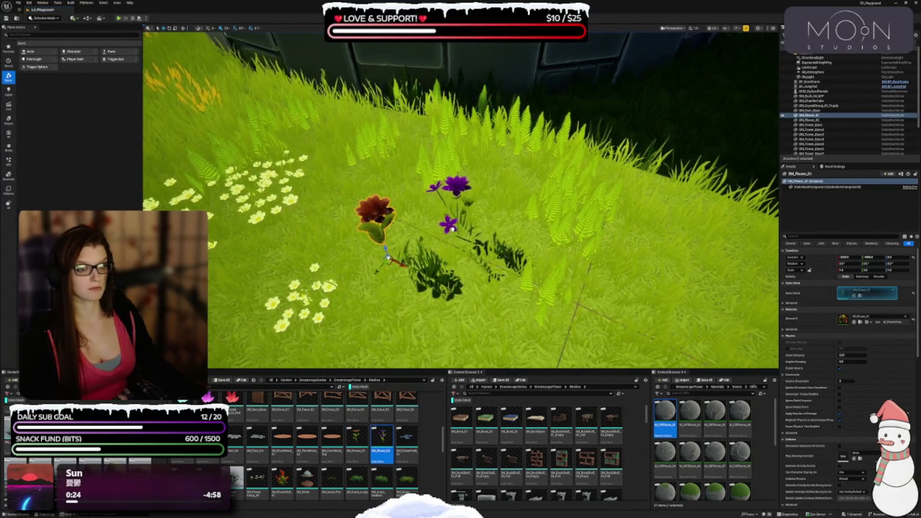
click(451, 227)
drag(406, 431, 485, 309)
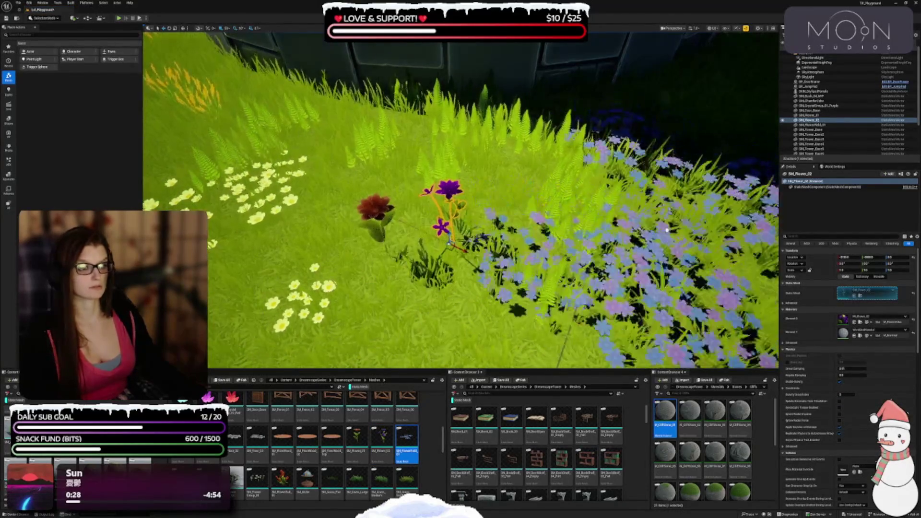
drag(624, 271, 624, 271)
key(f)
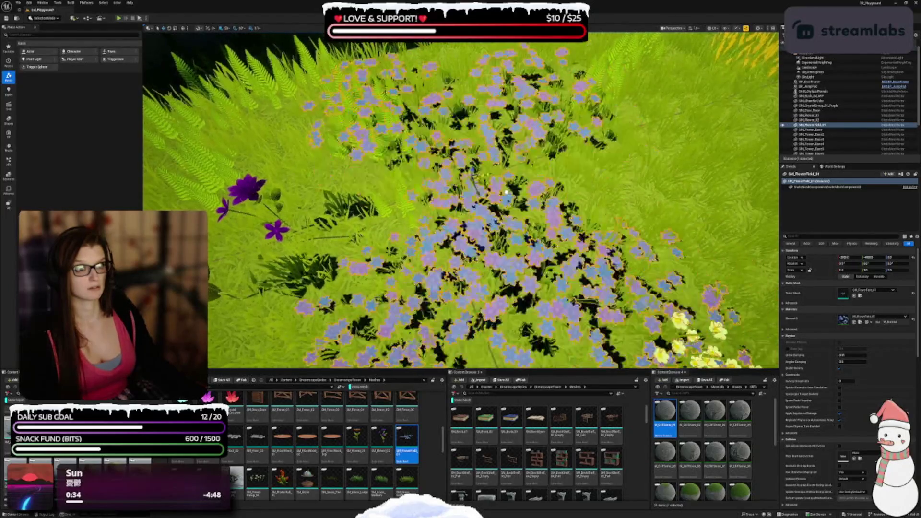
Add another blue and yellow flower field and move it to the upper right
key(Escape)
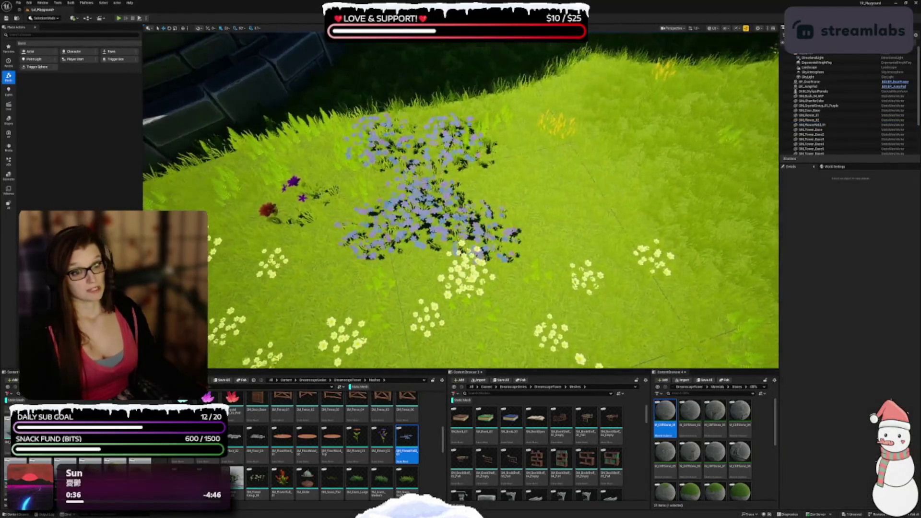
scroll(461, 201, up, 5)
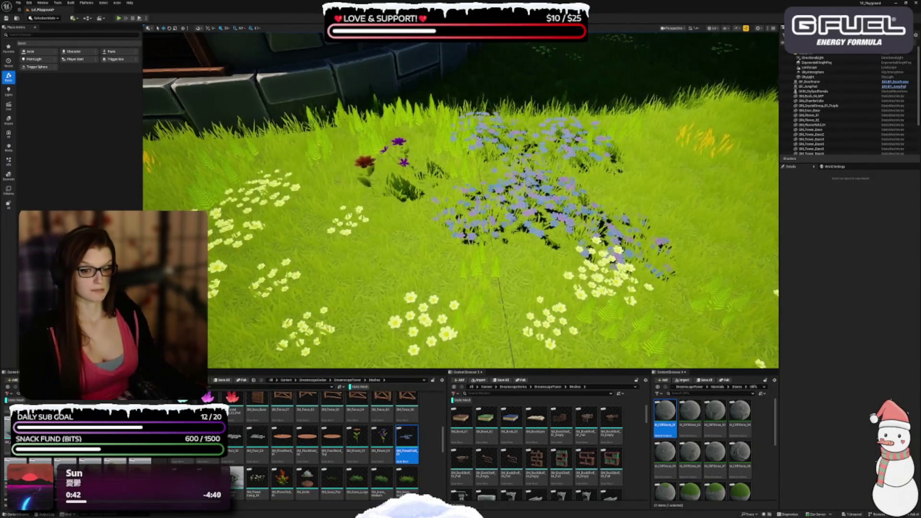
drag(407, 443, 545, 245)
mouse_move(373, 271)
mouse_down()
mouse_move(297, 202)
mouse_move(687, 184)
mouse_up()
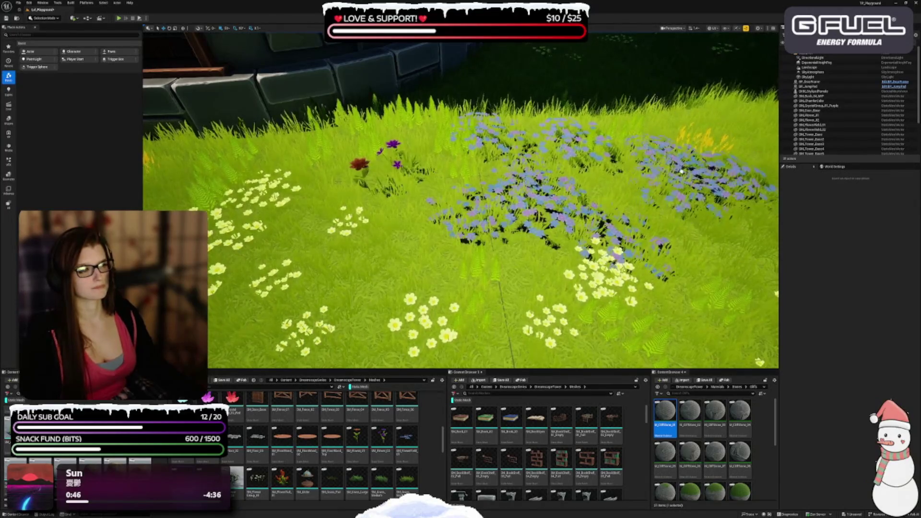
click(681, 171)
Add red and grey flower clusters on the left grass and a dandelion patch in front
drag(282, 477, 624, 269)
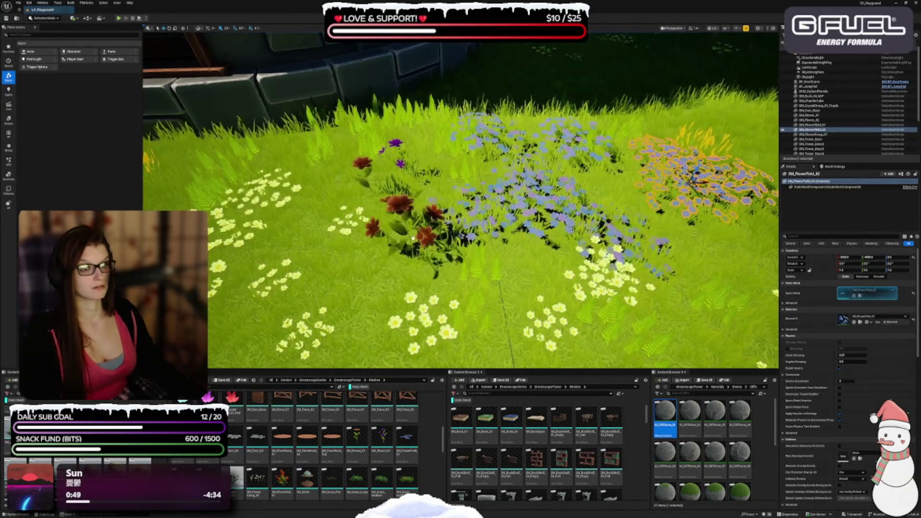
drag(538, 185, 331, 230)
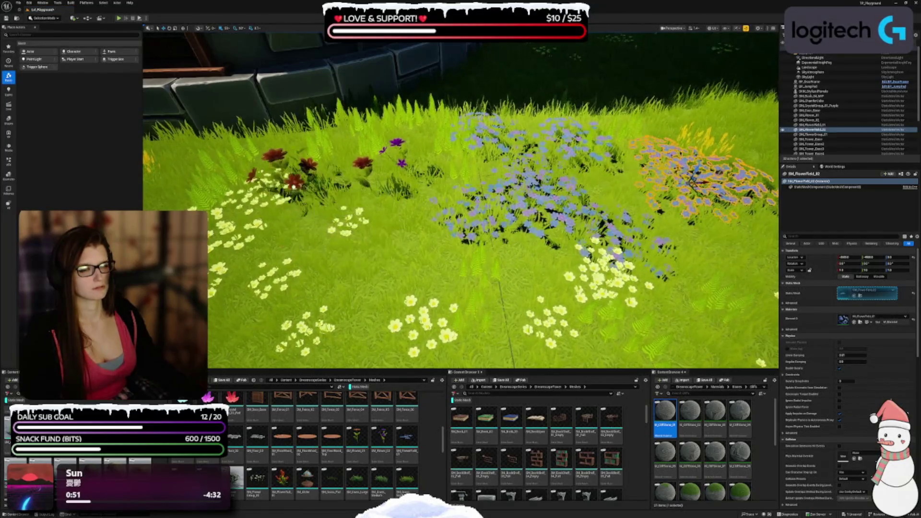
drag(263, 209, 264, 176)
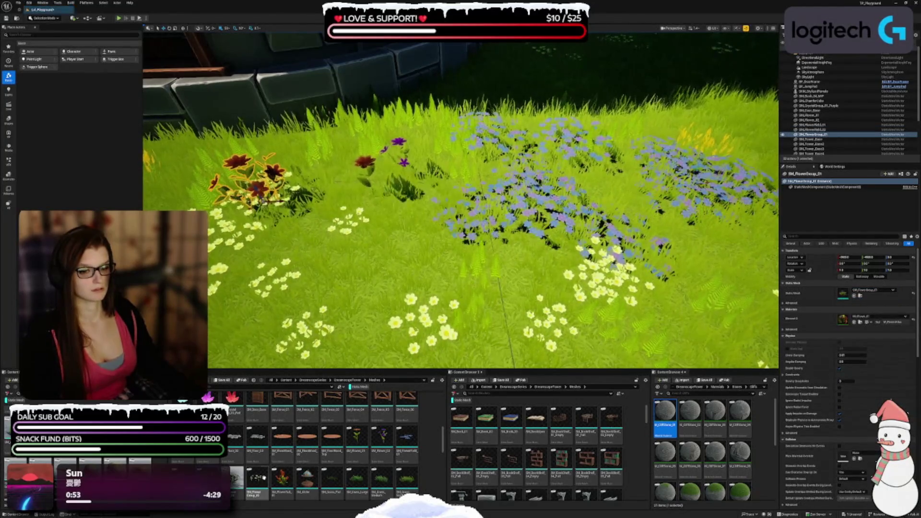
drag(237, 477, 317, 293)
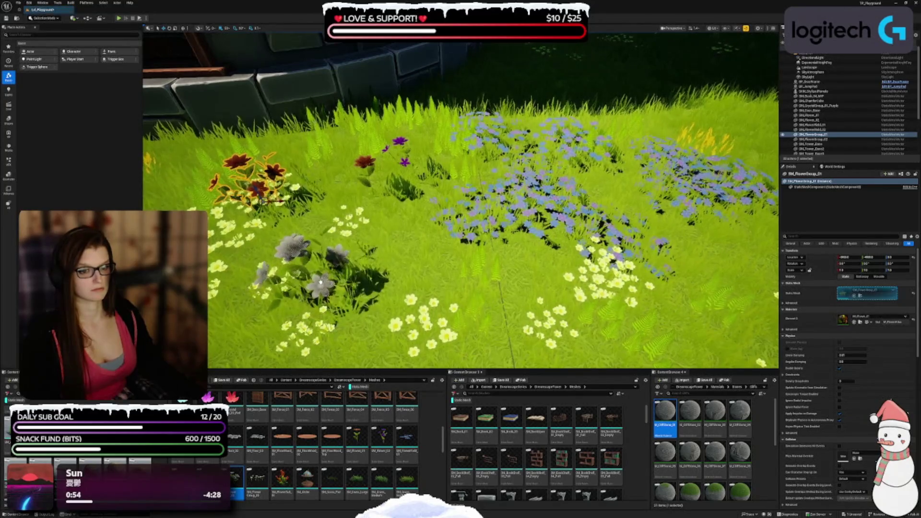
drag(346, 255, 330, 262)
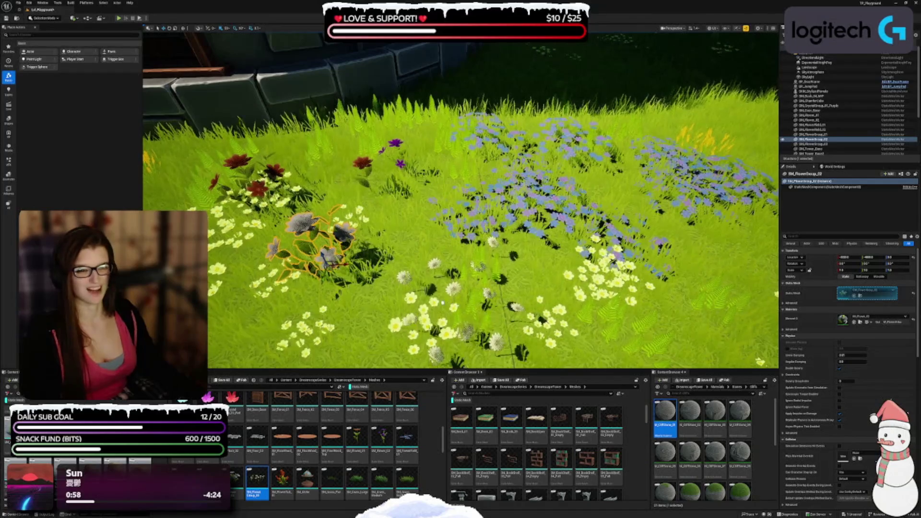
drag(418, 302, 432, 287)
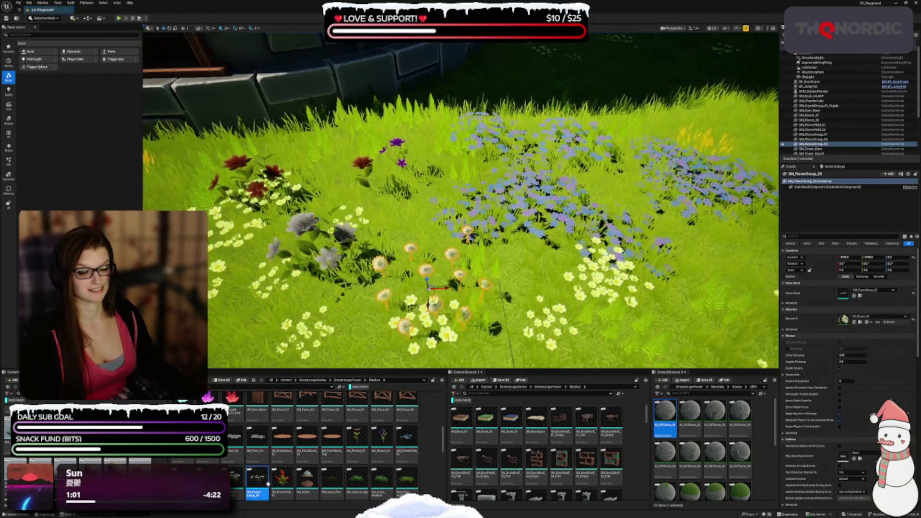
drag(283, 476, 233, 331)
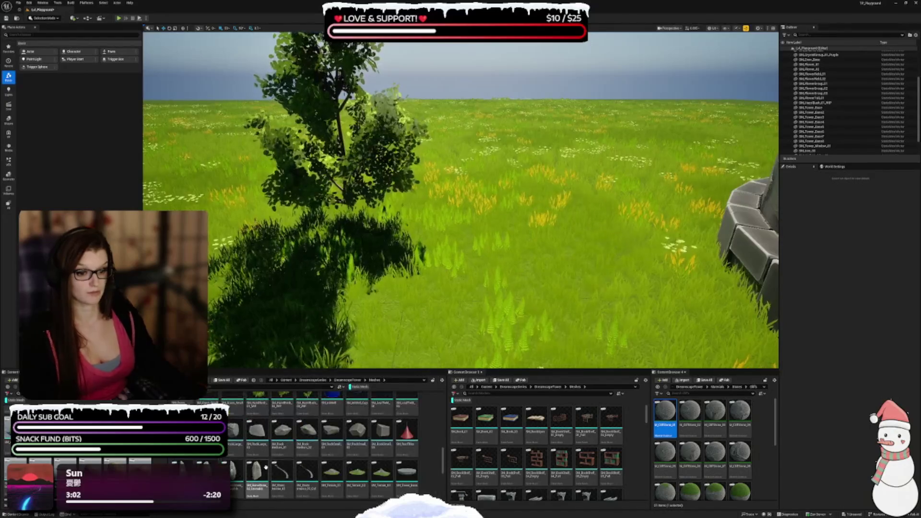
Place the SM_Tree_A_01 tree on the open grass near the tower
scroll(321, 452, down, 2)
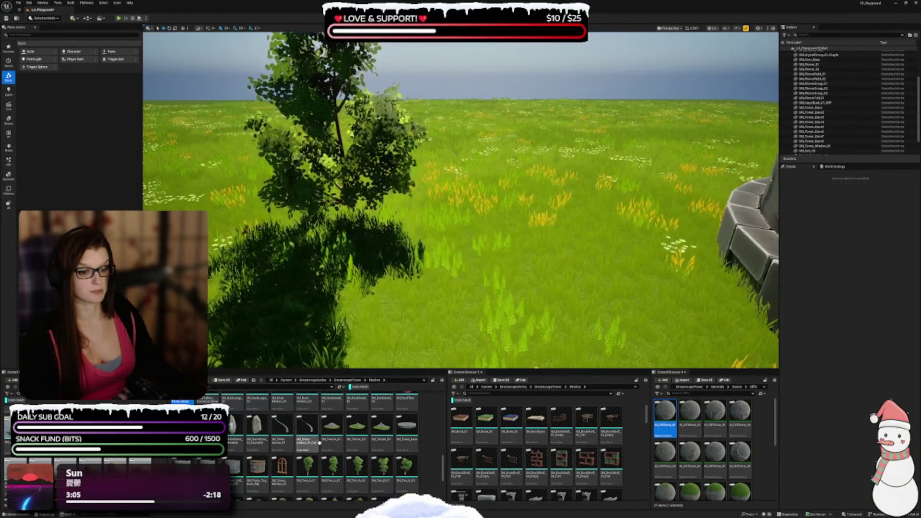
scroll(295, 449, down, 2)
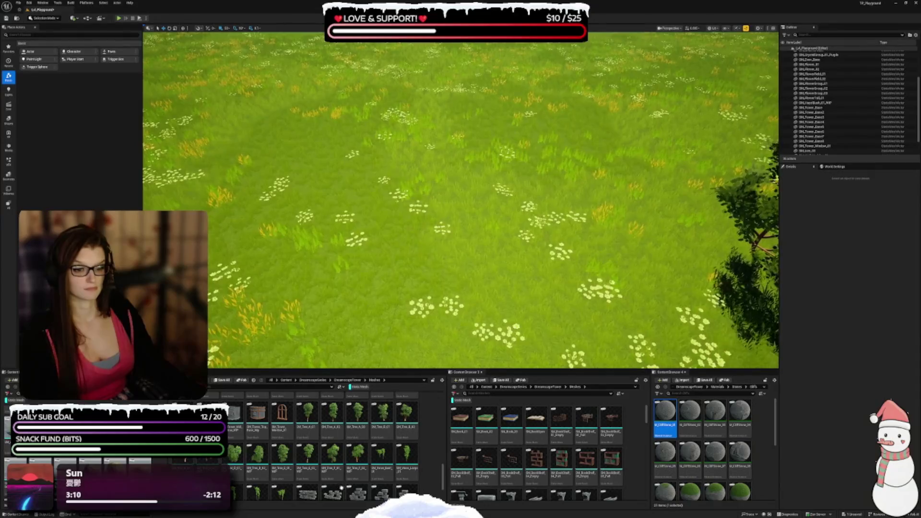
drag(307, 414, 369, 227)
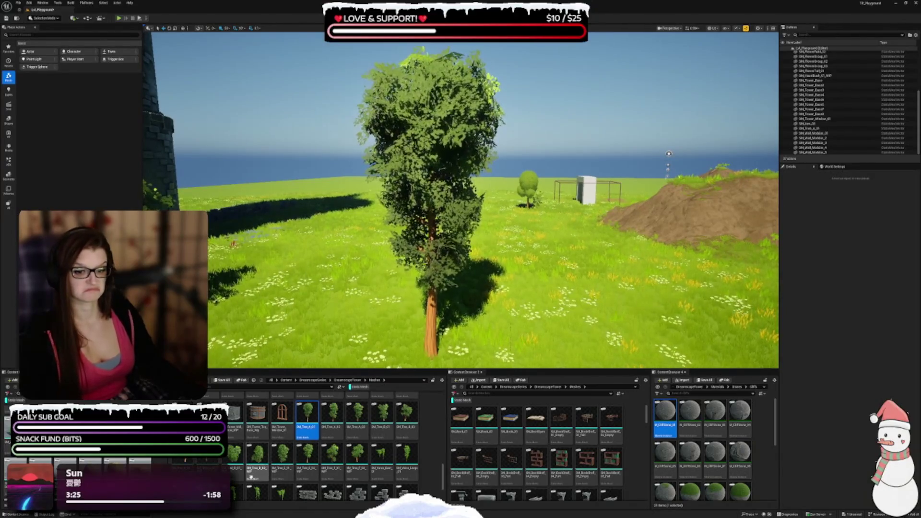
Place another tree on the grass beside the tower and scale it to 0.4
mouse_move(189, 458)
mouse_down()
mouse_move(566, 307)
mouse_move(626, 307)
mouse_move(617, 307)
mouse_up()
drag(599, 338, 633, 201)
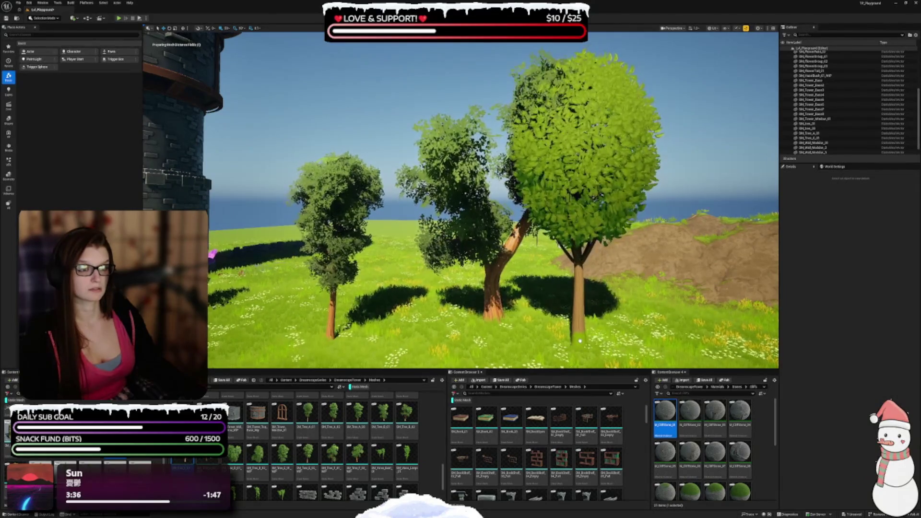
mouse_move(328, 321)
mouse_down()
mouse_move(379, 314)
mouse_move(287, 321)
mouse_move(295, 331)
mouse_up()
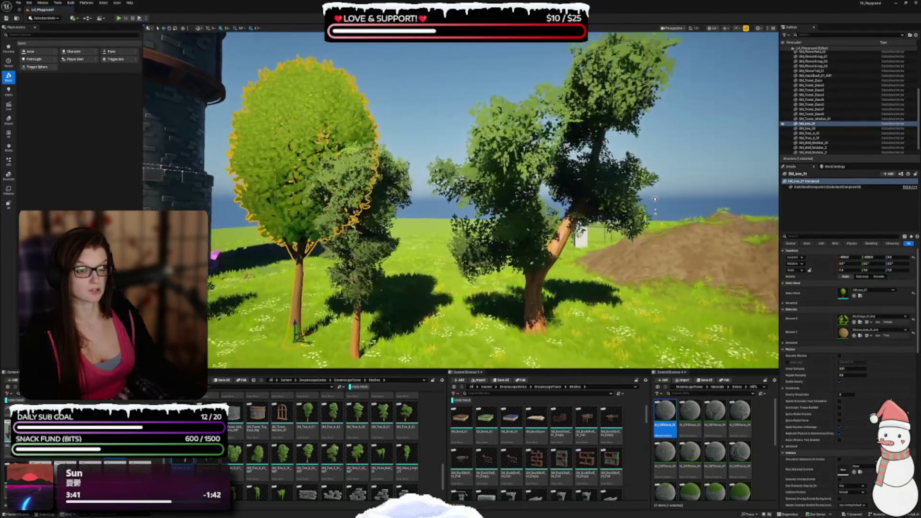
key(w)
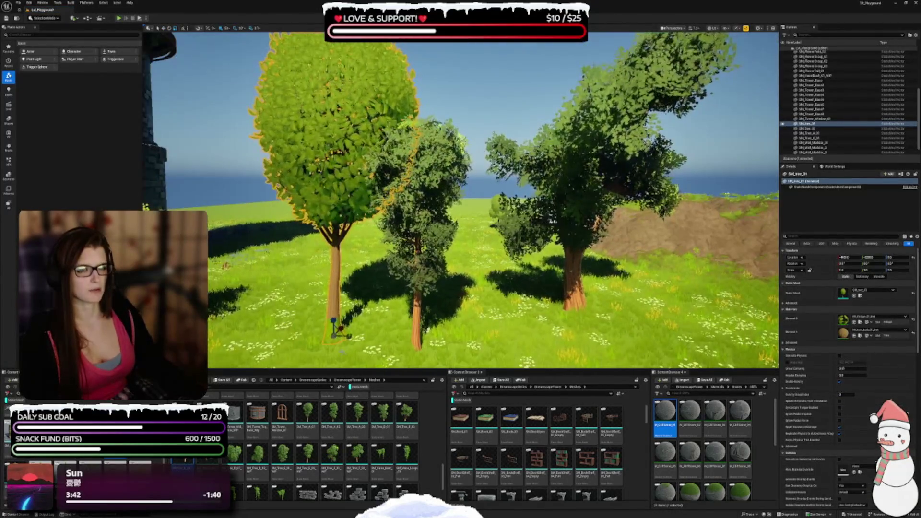
text(0.4)
key(Return)
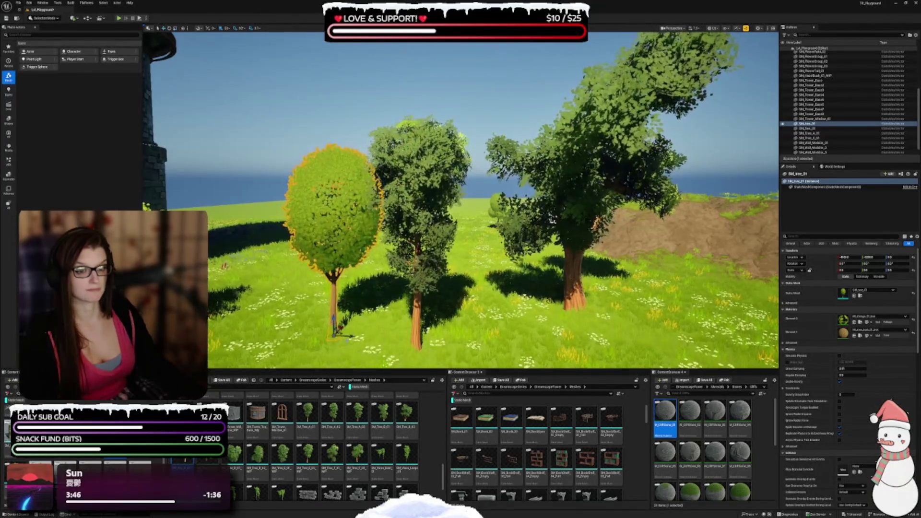
Try a round broadleaf tree, then delete the round trees on the left
mouse_move(357, 413)
mouse_down()
mouse_move(456, 364)
mouse_move(534, 307)
mouse_move(494, 314)
mouse_move(523, 325)
mouse_move(259, 307)
mouse_move(376, 300)
mouse_up()
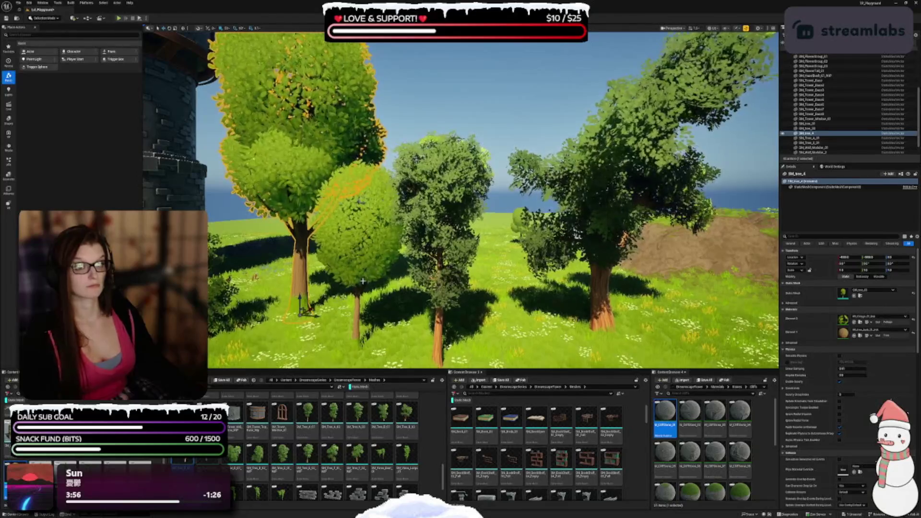
key(Delete)
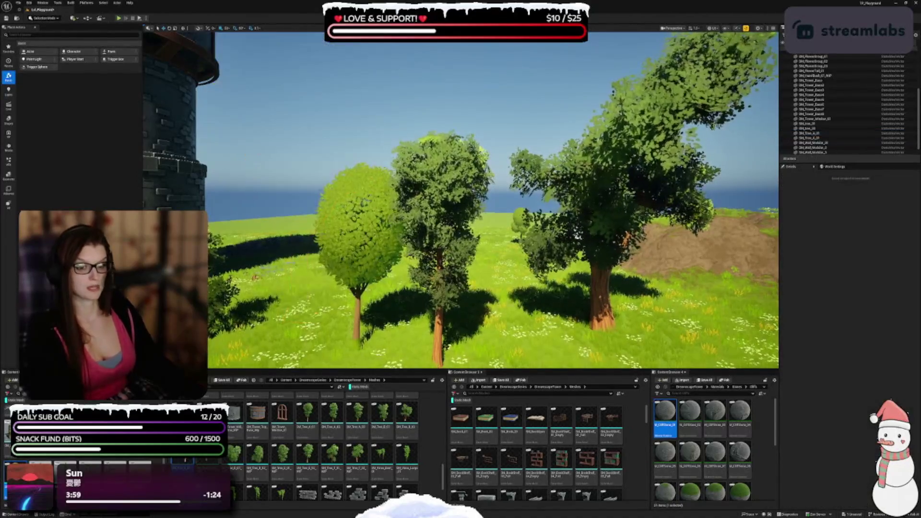
click(366, 274)
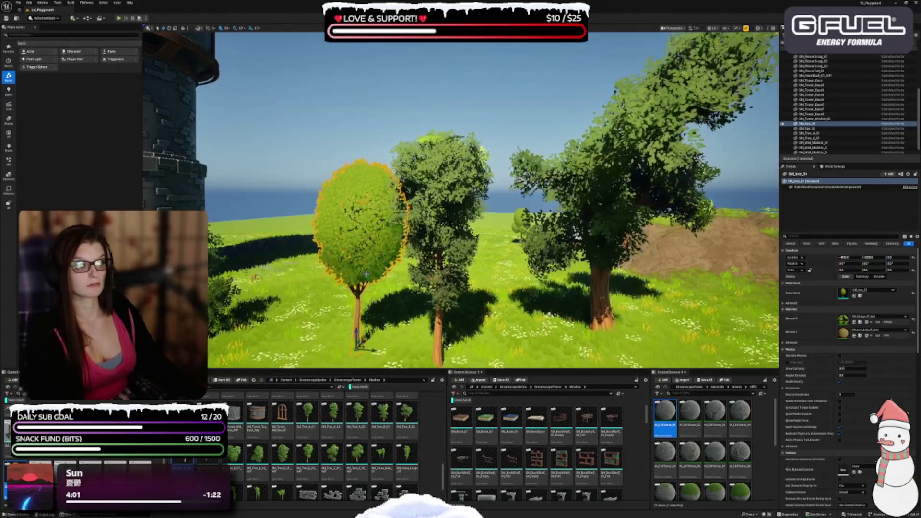
key(Delete)
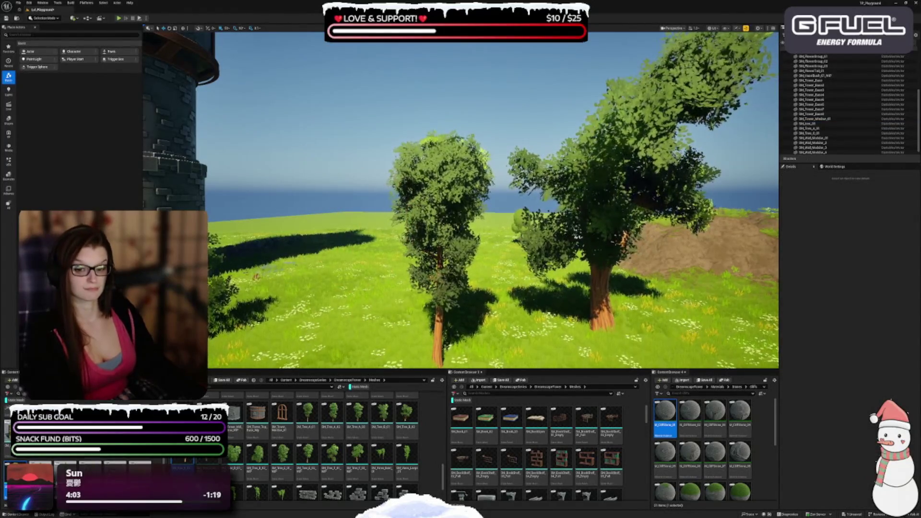
Try a tall pine tree in front of the tower, then undo to remove it
drag(341, 285, 351, 322)
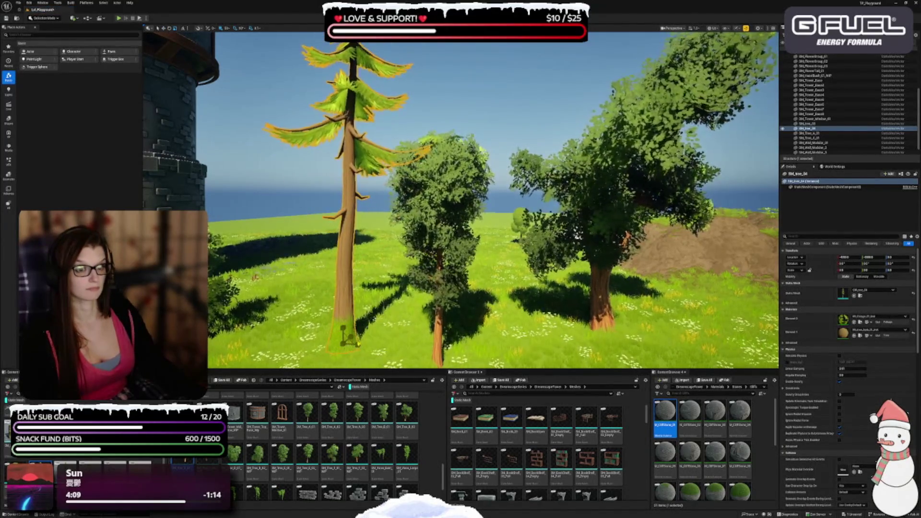
drag(357, 343, 382, 330)
key(Escape)
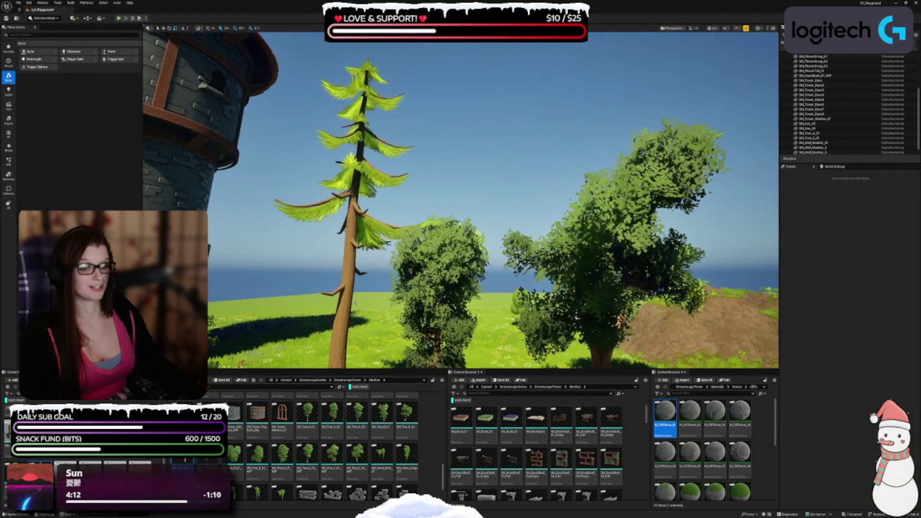
click(623, 318)
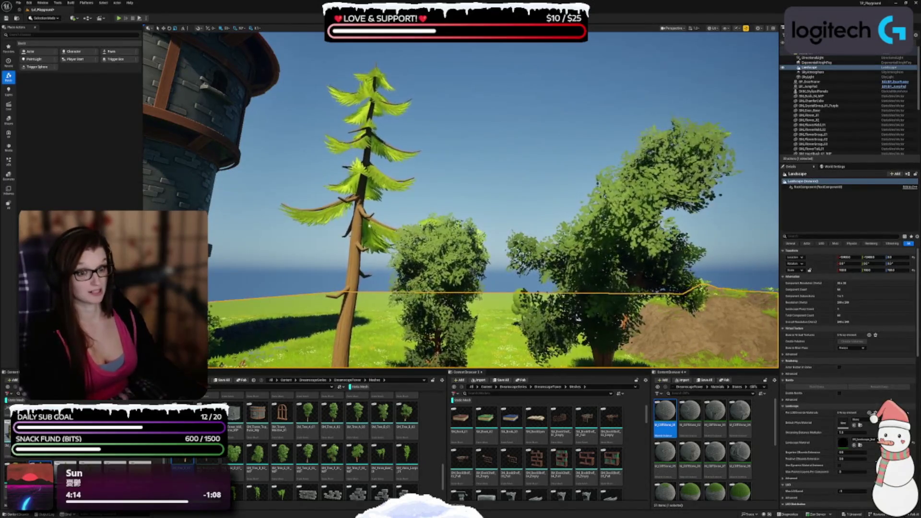
key(ctrl+z)
key(ctrl+z)
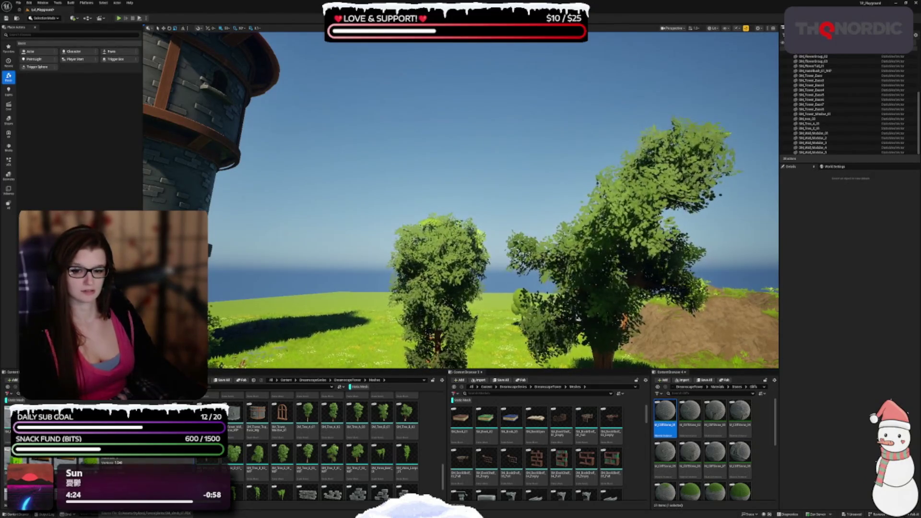
drag(461, 216, 461, 168)
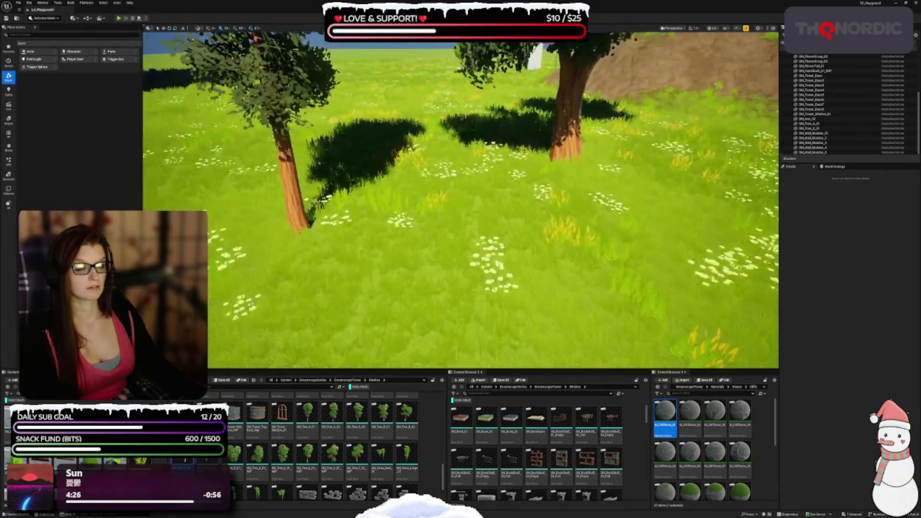
Drop a wooden log between the trees, snap it to the ground, and add a round shrub
mouse_move(336, 417)
mouse_down()
mouse_move(391, 267)
mouse_move(360, 257)
mouse_move(386, 235)
mouse_move(372, 243)
mouse_up()
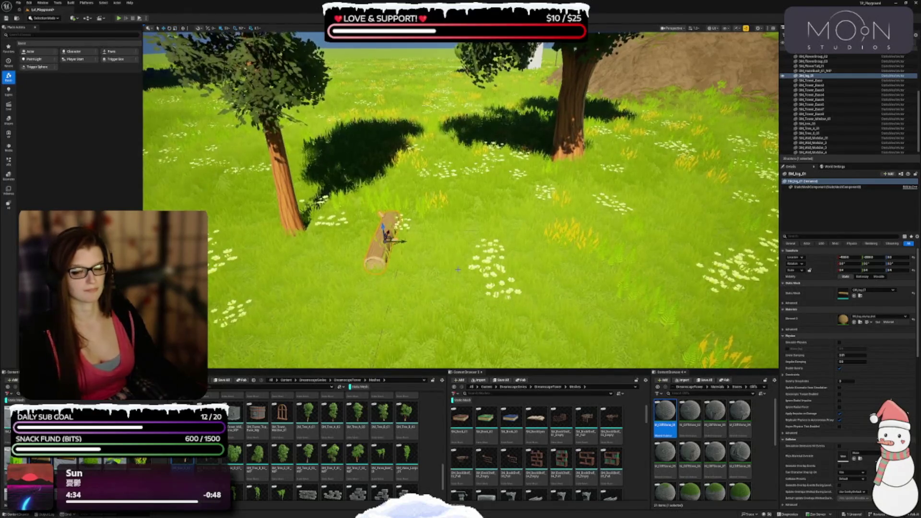
key(Escape)
drag(457, 270, 449, 230)
click(449, 230)
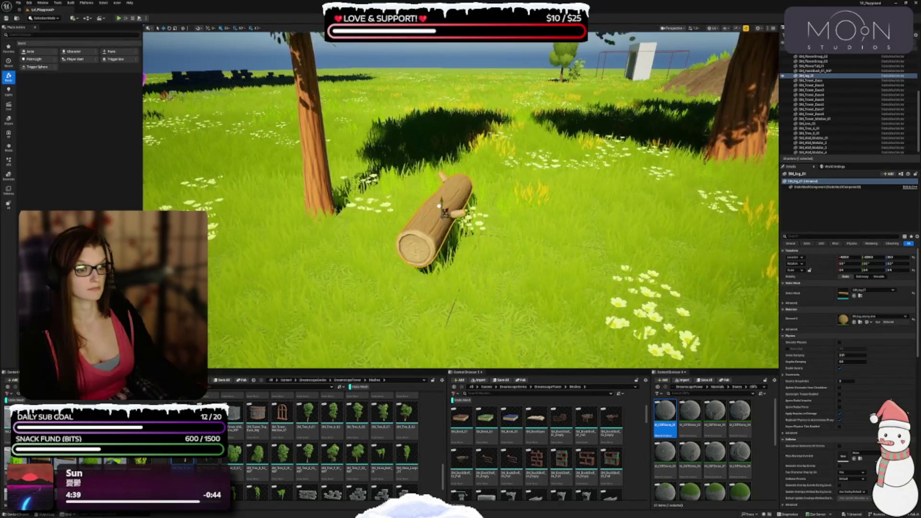
key(End)
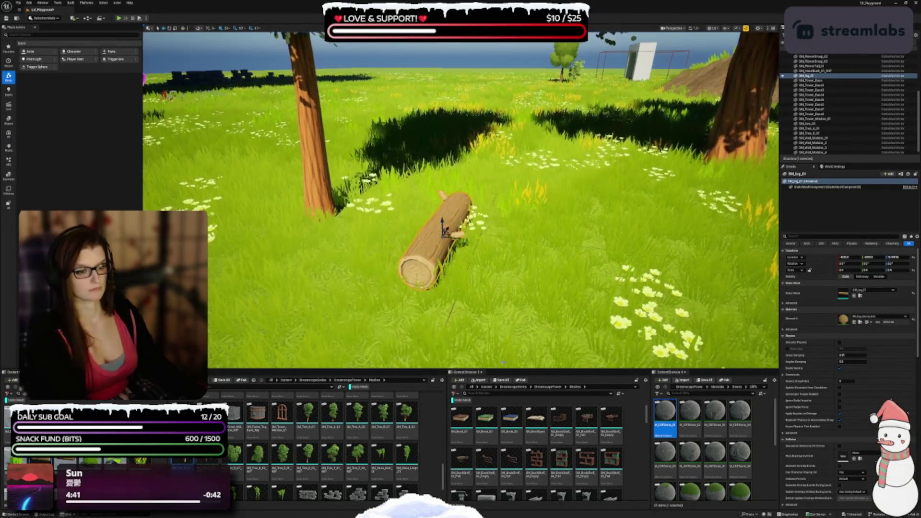
key(Escape)
drag(505, 263, 472, 298)
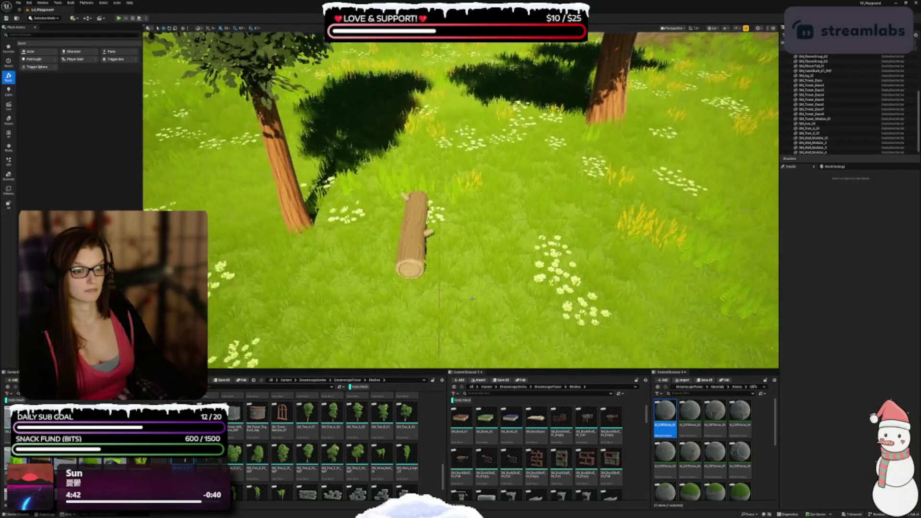
mouse_move(88, 460)
mouse_down()
mouse_move(486, 191)
mouse_move(541, 137)
mouse_move(523, 144)
mouse_up()
Place SM_Bush_01_WIP as a large leafy bush left of the tree, then drop a broad-leaf plant by the log
scroll(338, 476, down, 3)
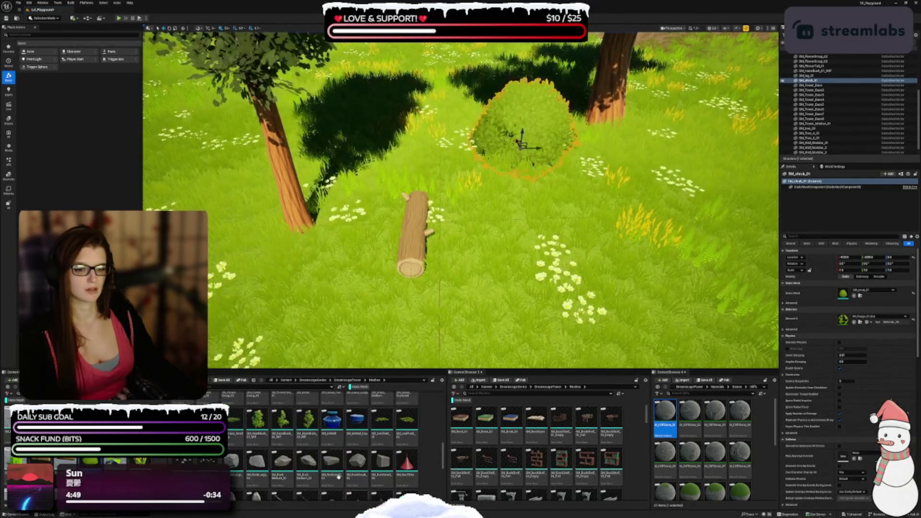
scroll(338, 476, down, 5)
scroll(326, 449, up, 5)
mouse_move(460, 202)
mouse_down()
mouse_move(384, 196)
mouse_move(431, 207)
mouse_up()
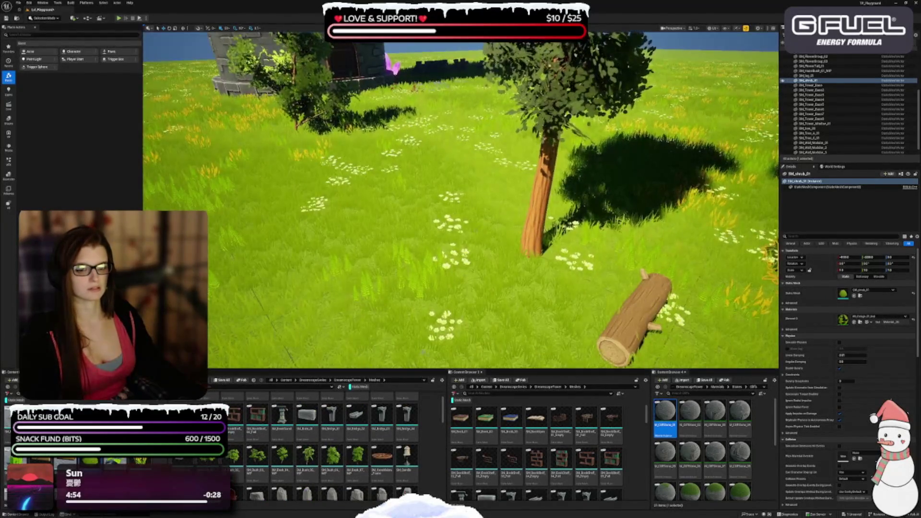
drag(423, 353, 471, 312)
drag(257, 456, 278, 211)
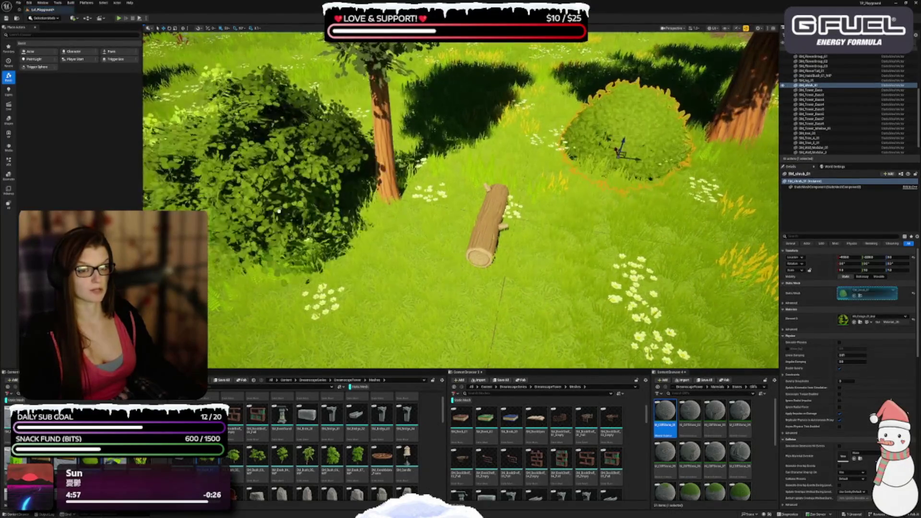
mouse_move(443, 258)
mouse_down()
mouse_move(422, 245)
mouse_move(446, 230)
mouse_move(426, 288)
mouse_move(427, 259)
mouse_up()
key(Escape)
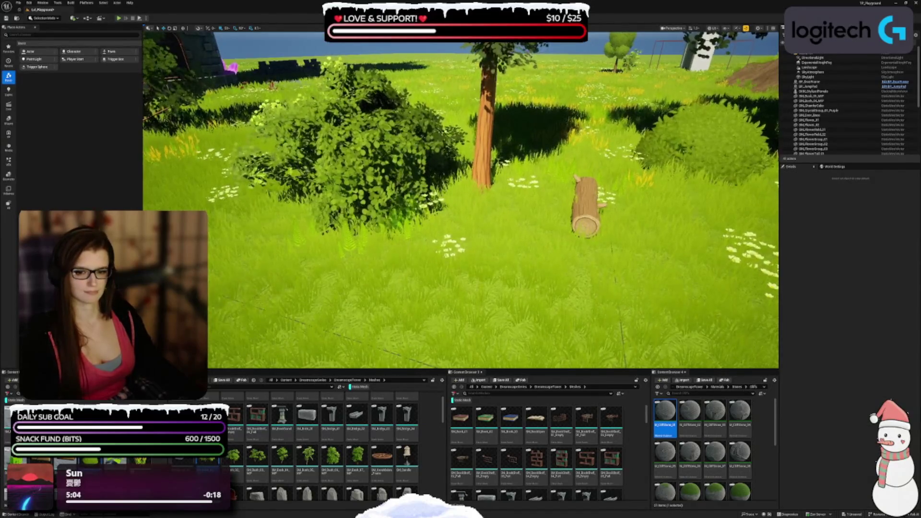
drag(307, 456, 428, 271)
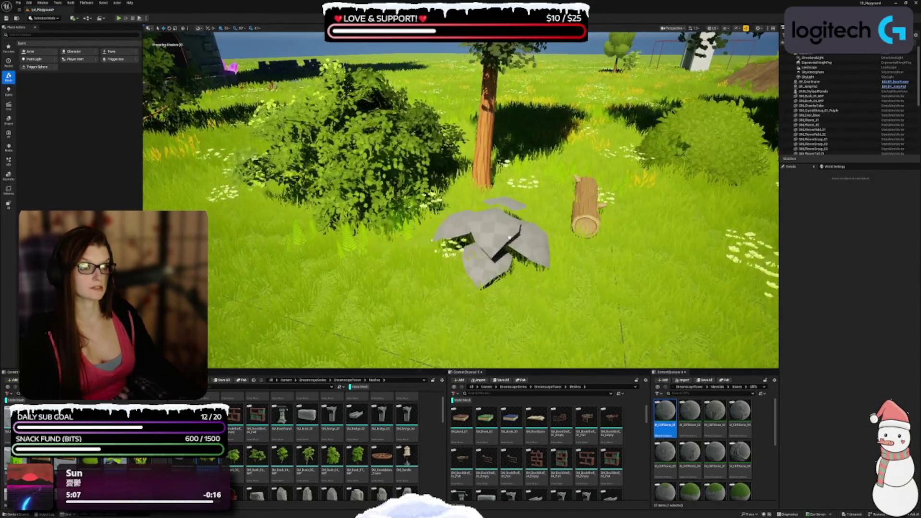
Delete the broad-leaf plant placed beside the log
drag(518, 229, 518, 230)
scroll(518, 229, up, 3)
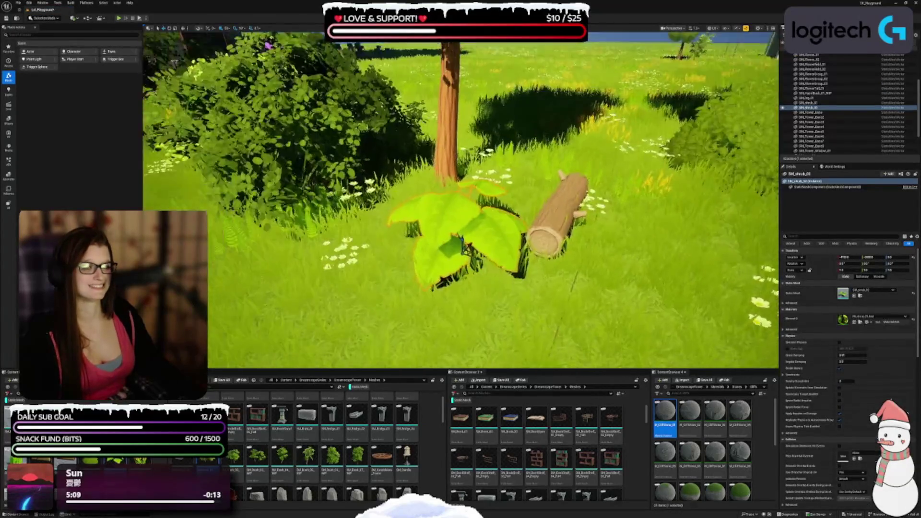
key(Escape)
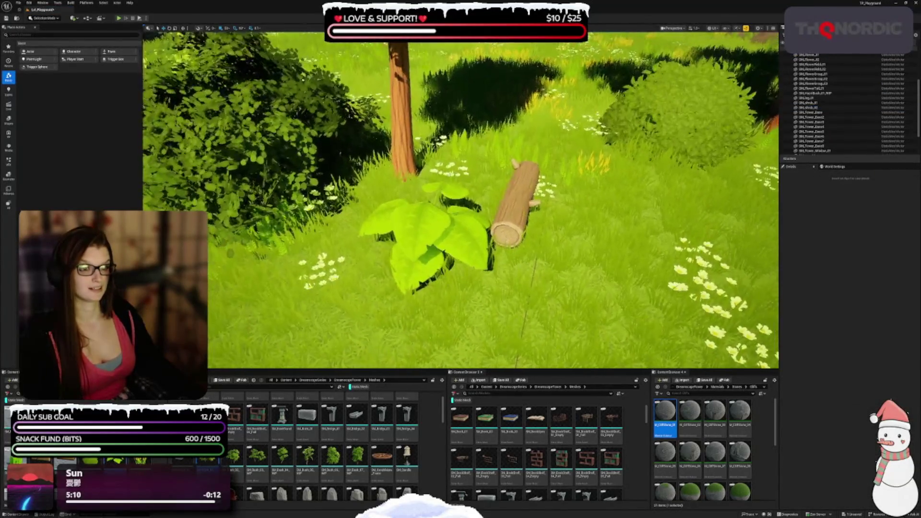
click(522, 268)
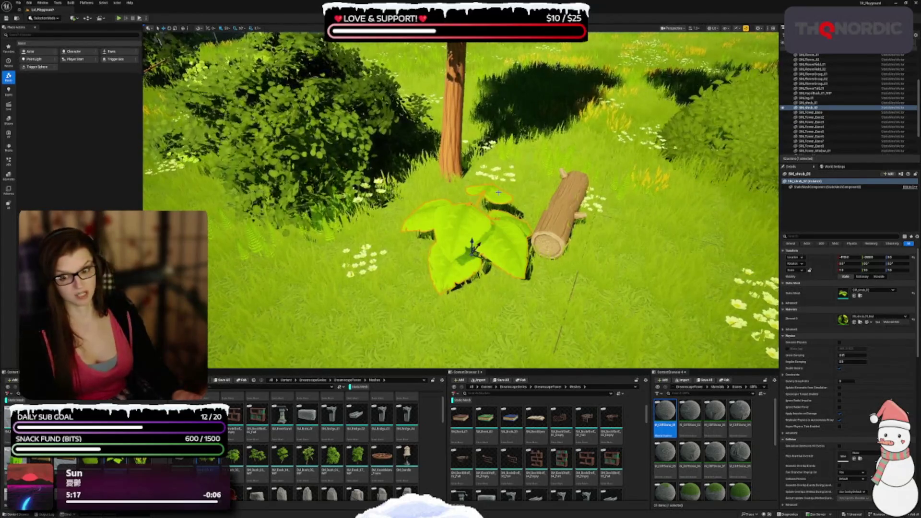
key(Delete)
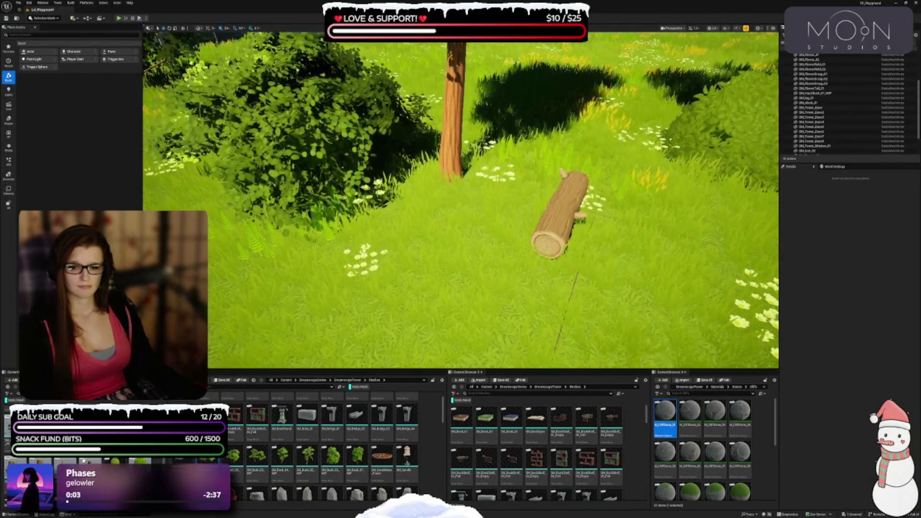
Select the right-hand round bush and the left bush near the tower
mouse_move(460, 201)
mouse_down()
mouse_move(410, 257)
mouse_move(403, 240)
mouse_up()
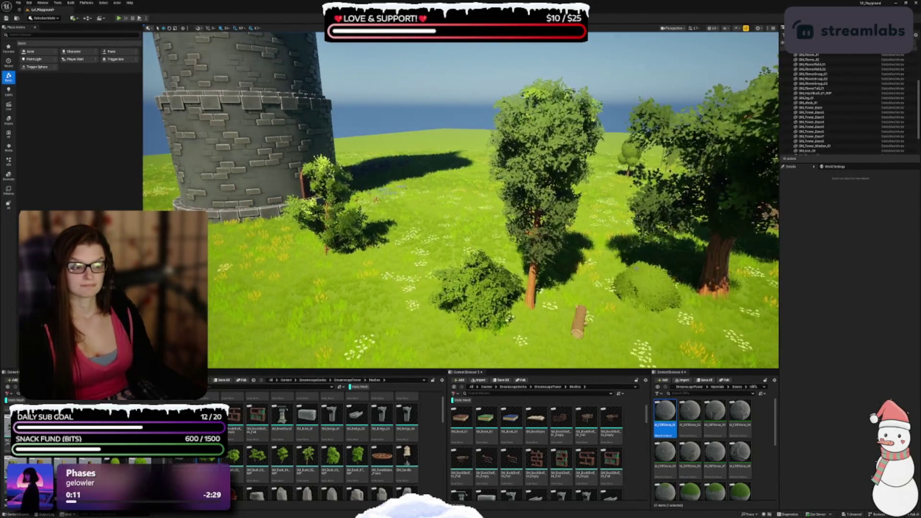
click(645, 288)
ctrl+click(488, 299)
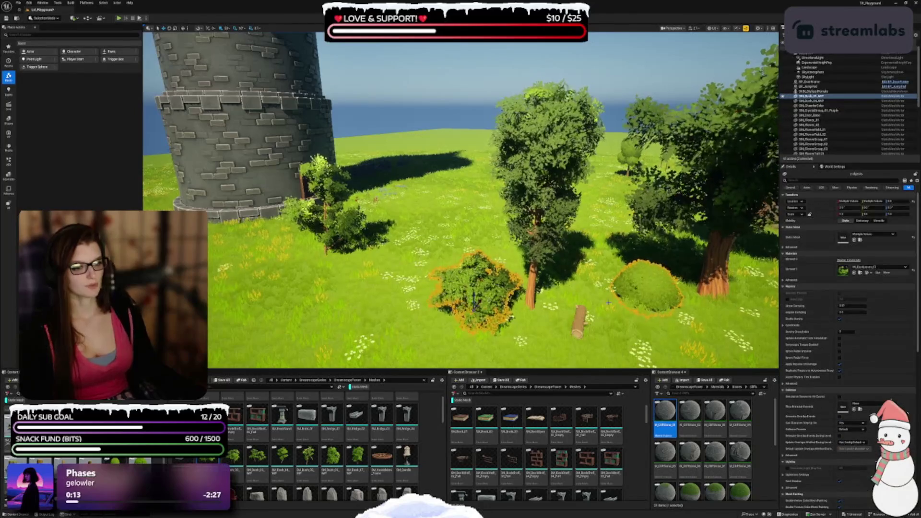
Delete the two bushes, the log, and the middle, right and small trees by the tower
ctrl+click(579, 319)
ctrl+click(542, 191)
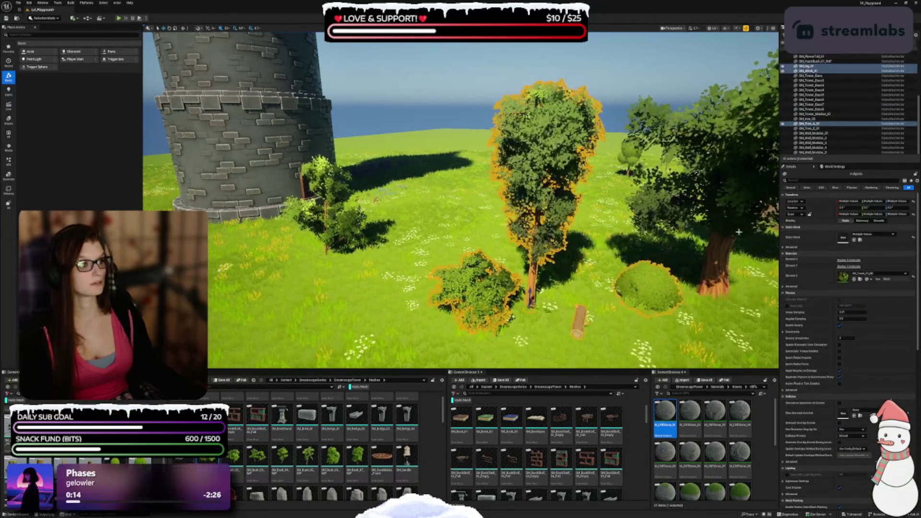
ctrl+click(714, 287)
ctrl+click(328, 210)
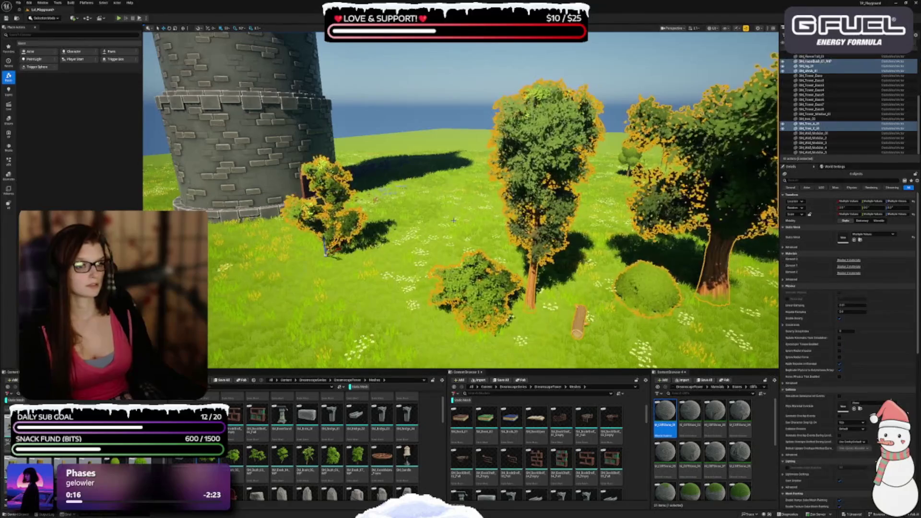
key(Delete)
Delete the red, purple, grey, white daisy and blue flower plants near the tower
mouse_move(459, 258)
mouse_down()
mouse_move(422, 225)
mouse_move(400, 164)
mouse_up()
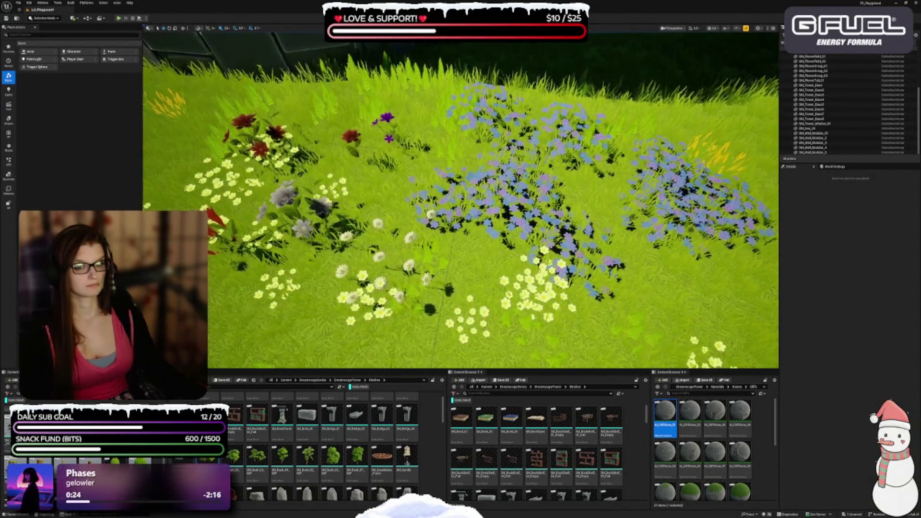
click(239, 246)
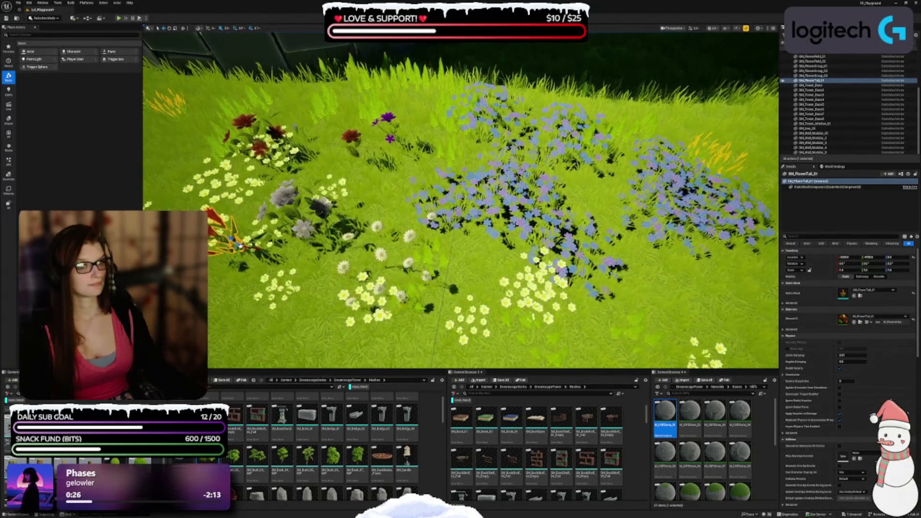
ctrl+click(259, 147)
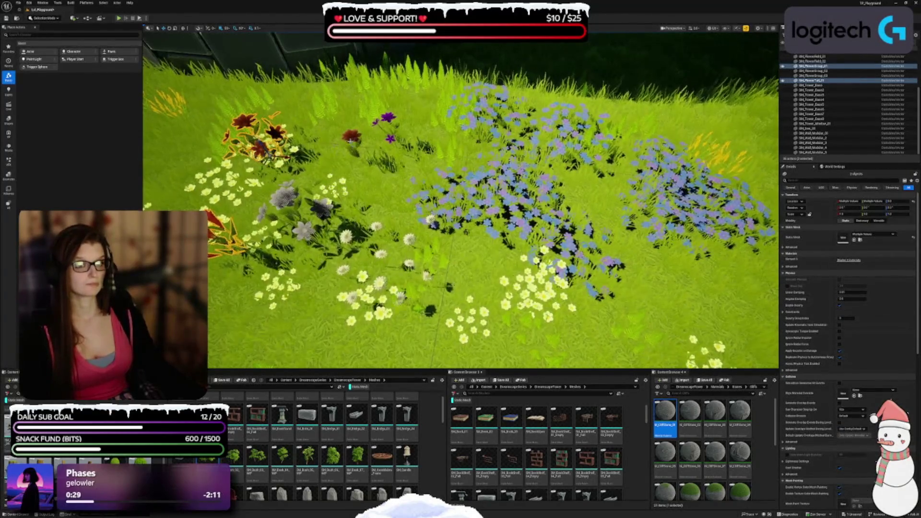
ctrl+click(351, 139)
ctrl+click(390, 120)
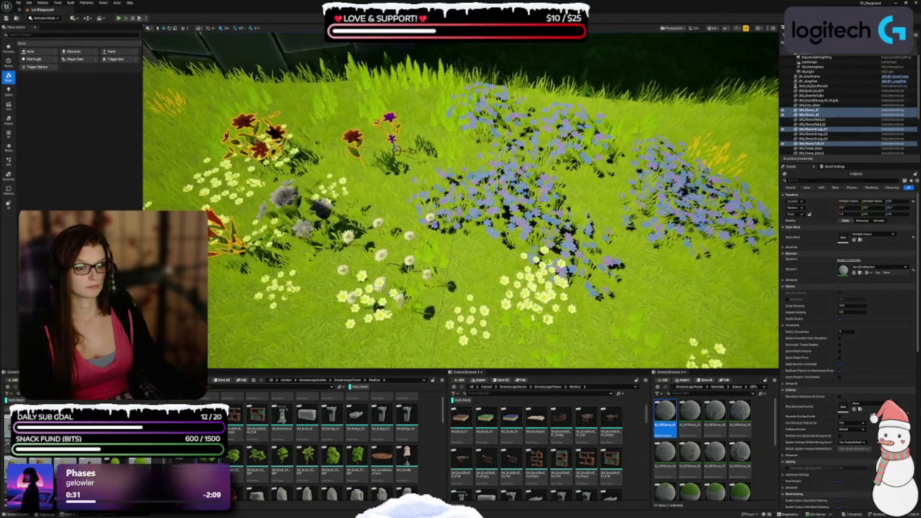
ctrl+click(306, 210)
ctrl+click(383, 258)
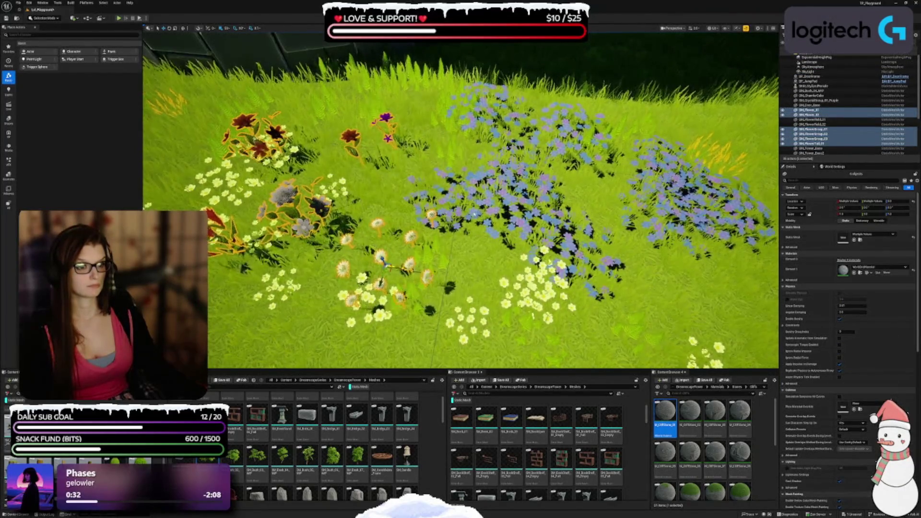
ctrl+click(518, 160)
ctrl+click(659, 229)
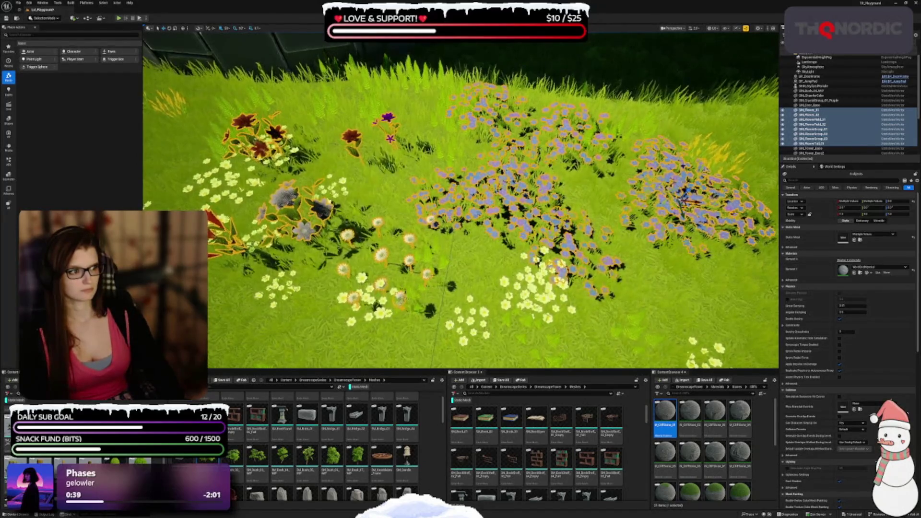
key(Delete)
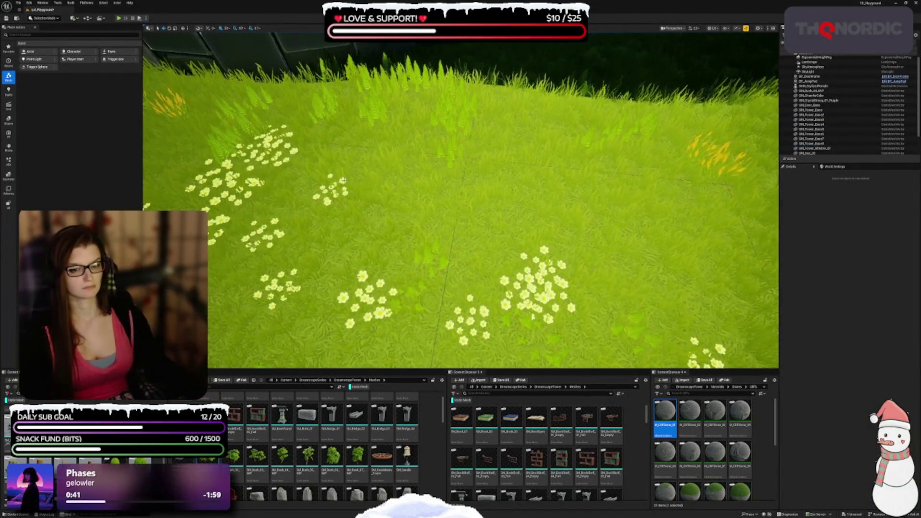
drag(556, 229, 574, 226)
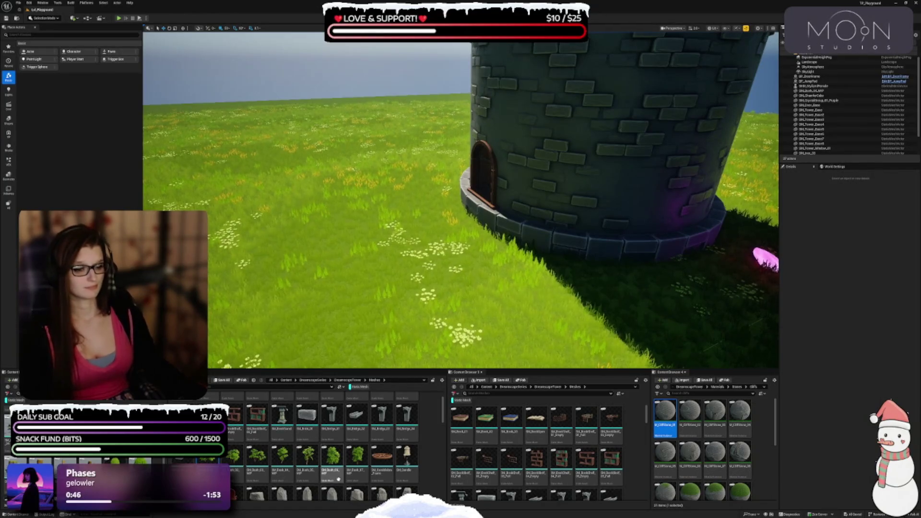
Open the DreamscapeTower Blueprints folder in the Content Browser
scroll(339, 478, up, 1)
scroll(338, 478, up, 1)
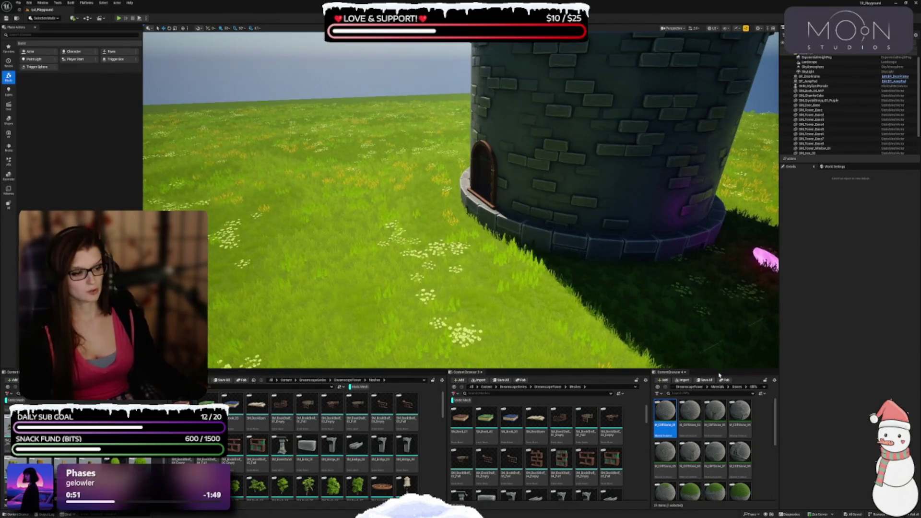
click(699, 386)
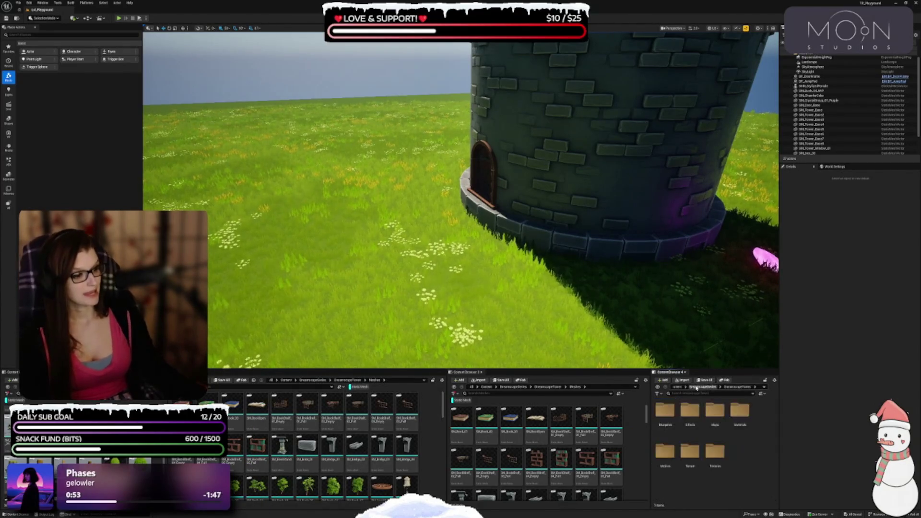
double_click(664, 415)
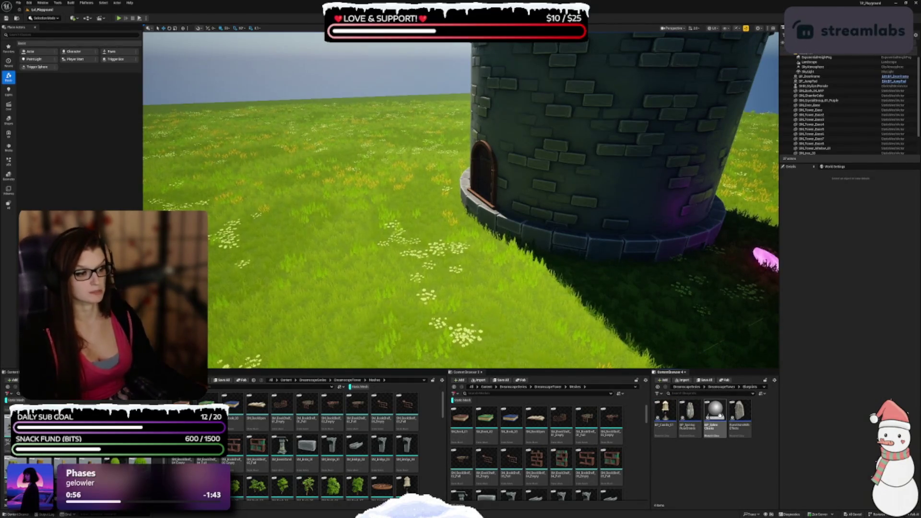
Place a BP_Candle_01 candle on the grass near the pink crystal
key(w)
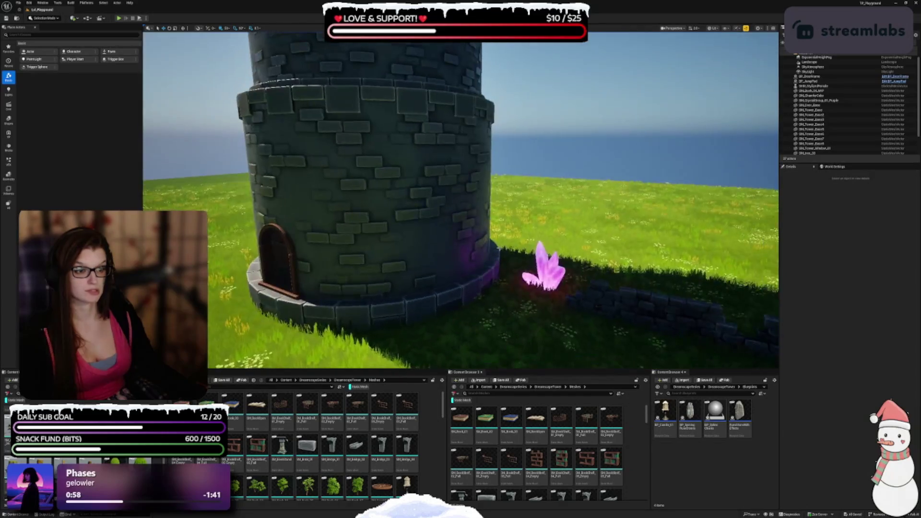
mouse_move(665, 412)
mouse_down()
mouse_move(667, 384)
mouse_move(435, 192)
mouse_up()
scroll(497, 264, up, 5)
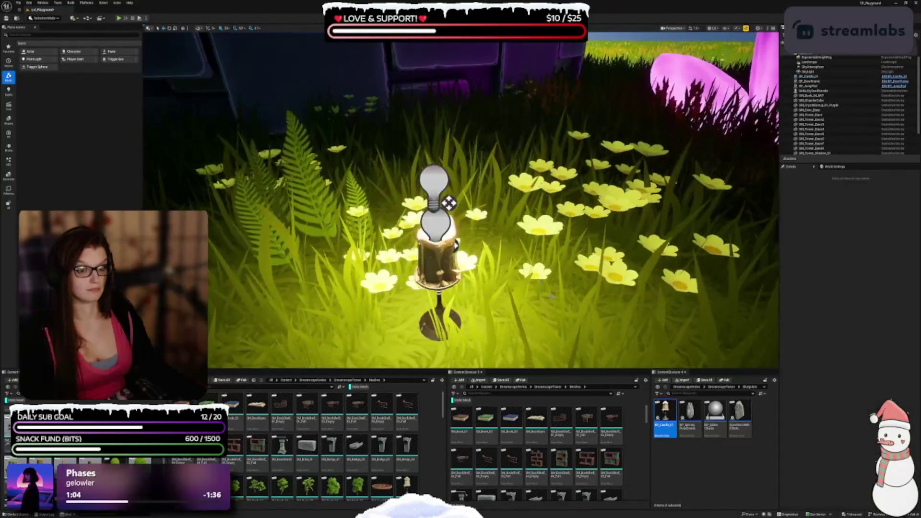
scroll(562, 257, down, 5)
key(Escape)
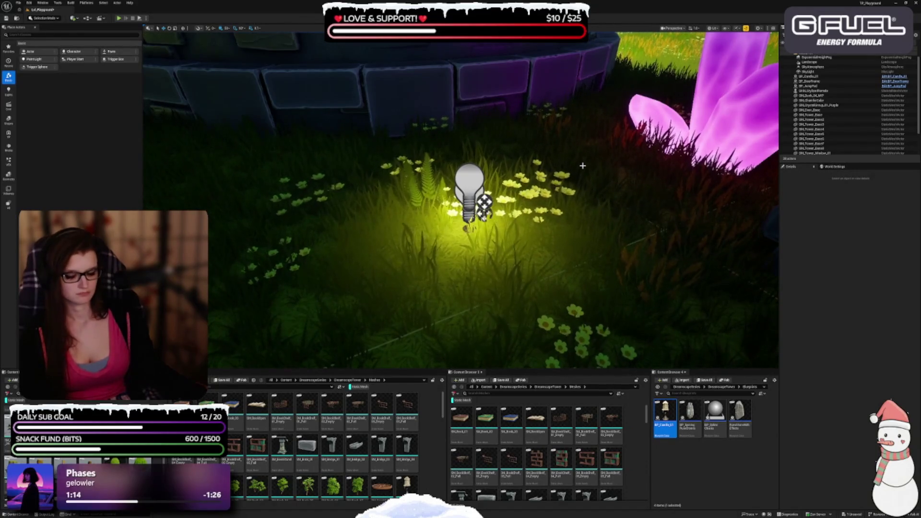
Delete the BP_Candle_01 candle from the level
key(f)
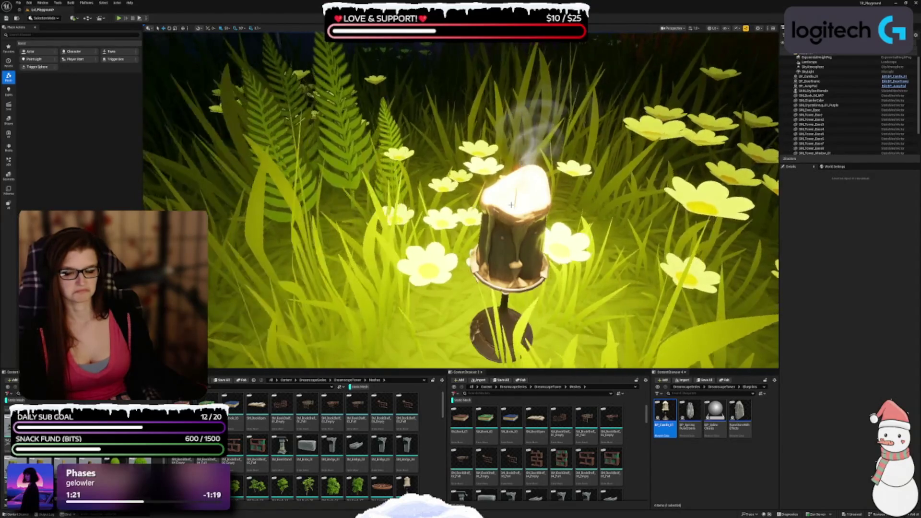
scroll(511, 205, down, 5)
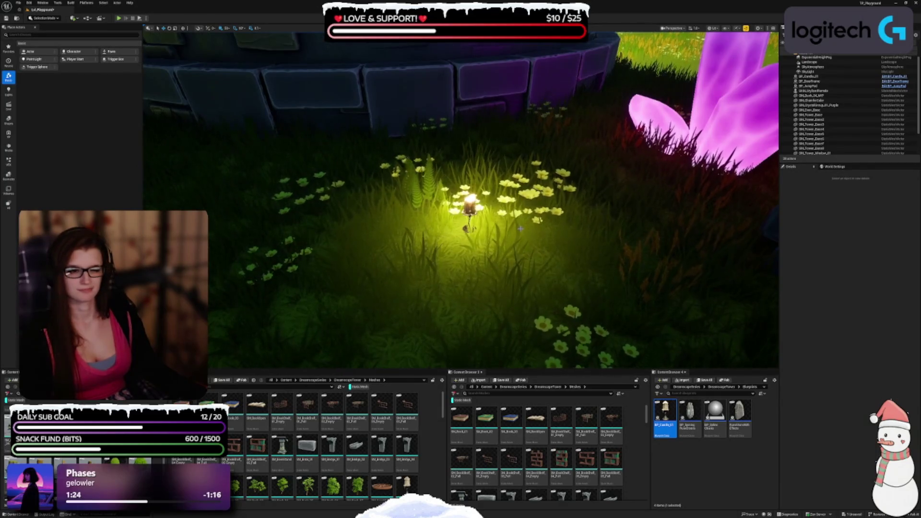
key(g)
scroll(479, 239, up, 2)
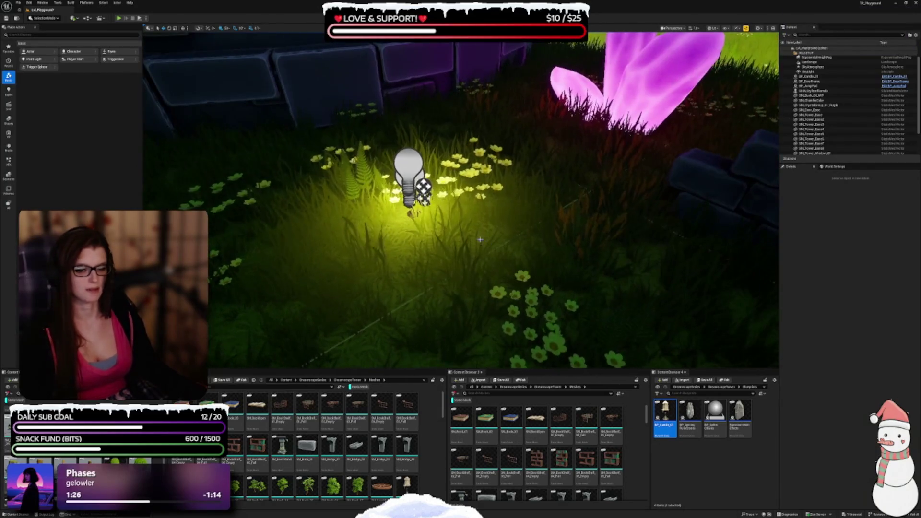
click(408, 173)
key(Delete)
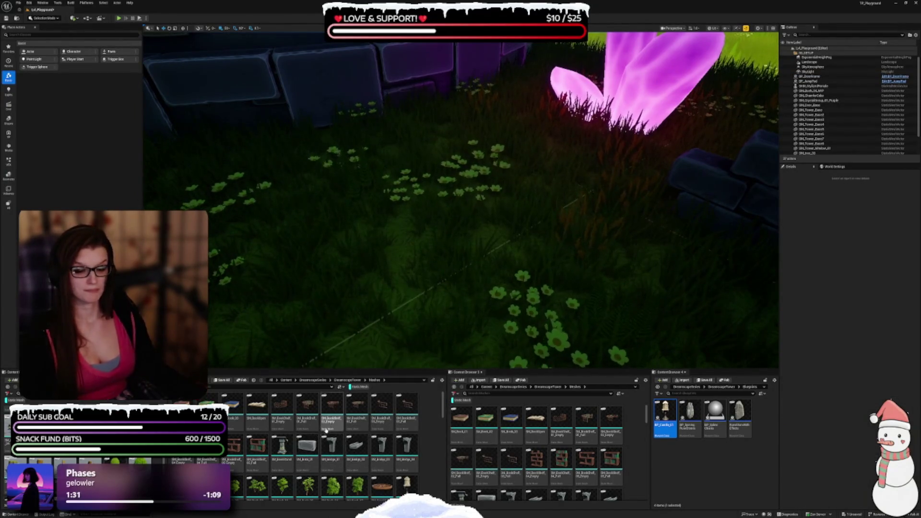
scroll(331, 446, down, 2)
scroll(333, 460, down, 3)
scroll(291, 461, down, 2)
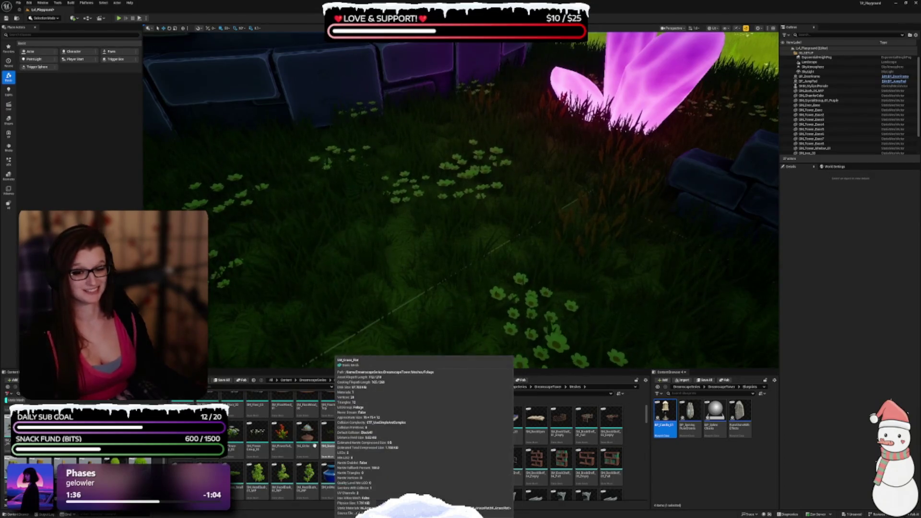
scroll(297, 441, down, 2)
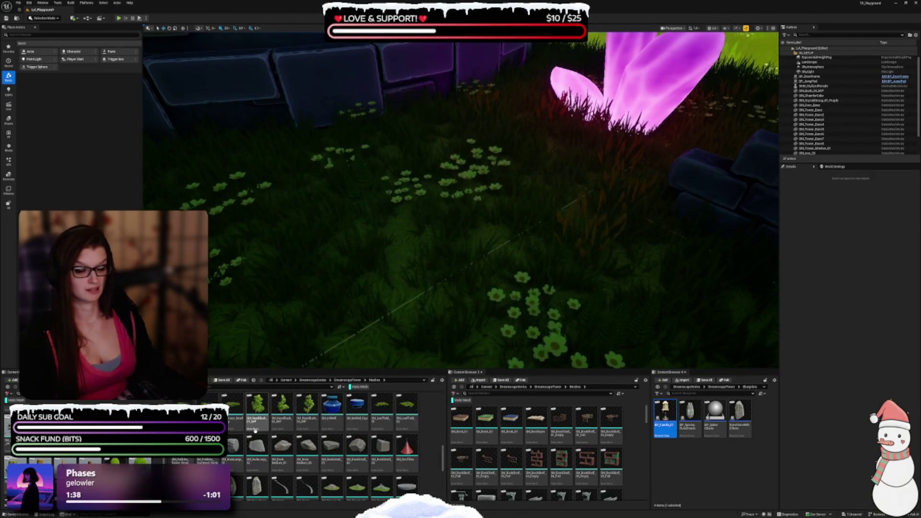
scroll(256, 434, down, 3)
scroll(256, 443, down, 2)
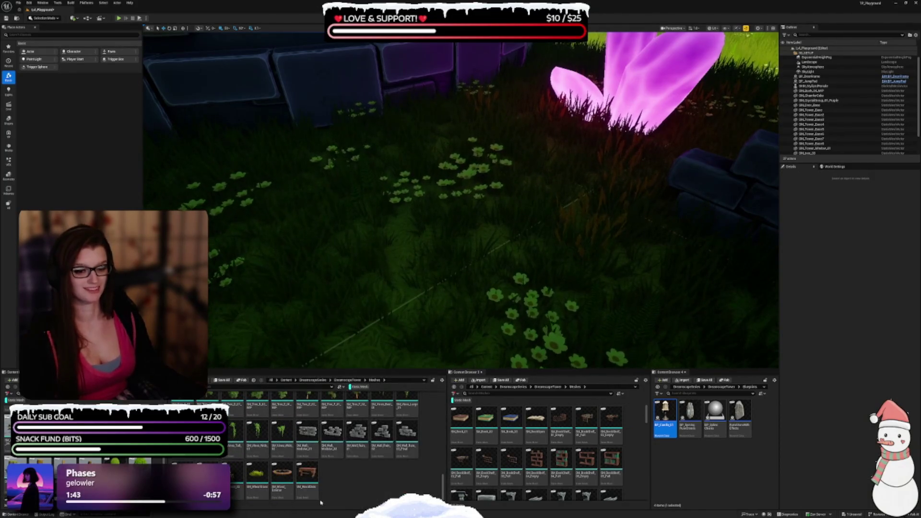
mouse_move(257, 474)
mouse_down()
mouse_move(335, 219)
mouse_move(365, 256)
mouse_move(361, 269)
mouse_up()
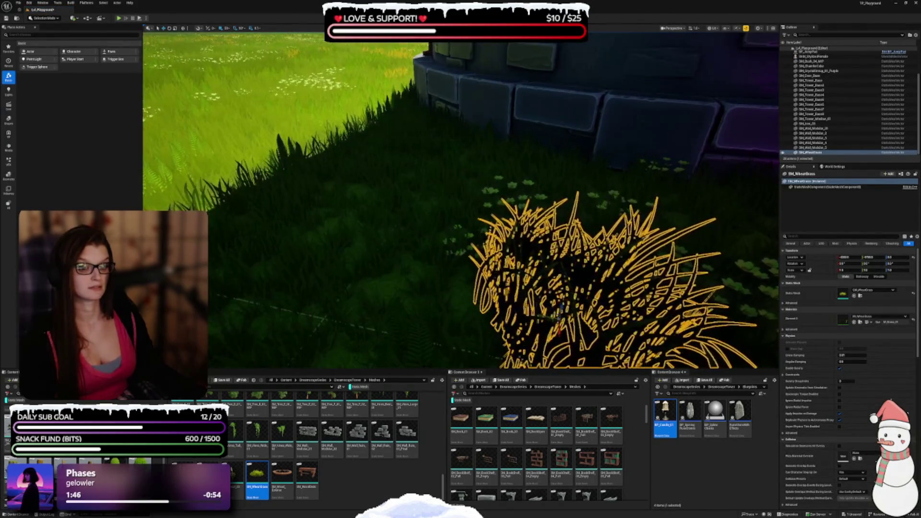
scroll(460, 199, down, 5)
mouse_move(607, 220)
mouse_down()
mouse_move(686, 225)
mouse_move(659, 211)
mouse_up()
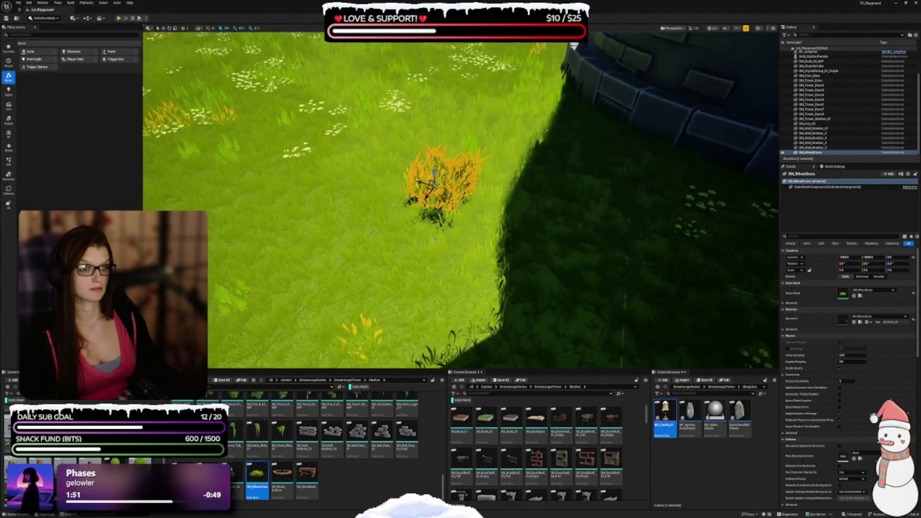
key(f)
scroll(460, 199, down, 2)
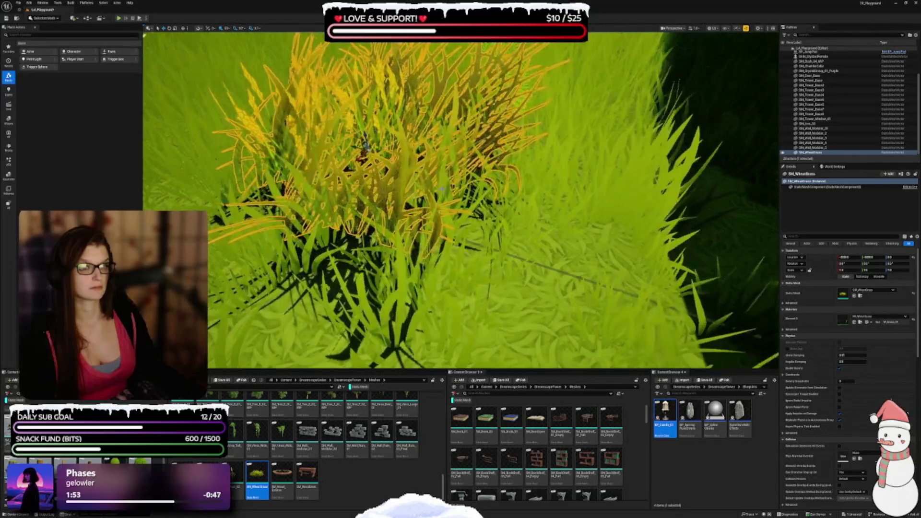
scroll(460, 199, down, 3)
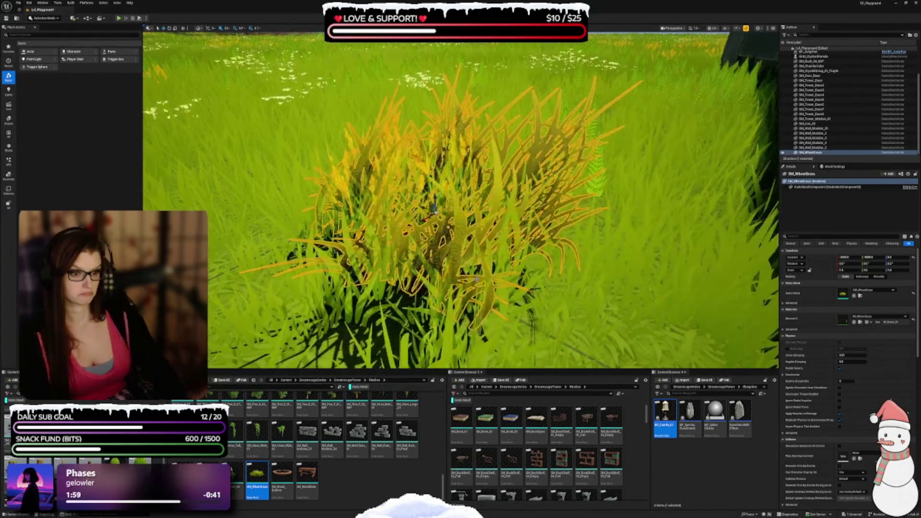
key(Delete)
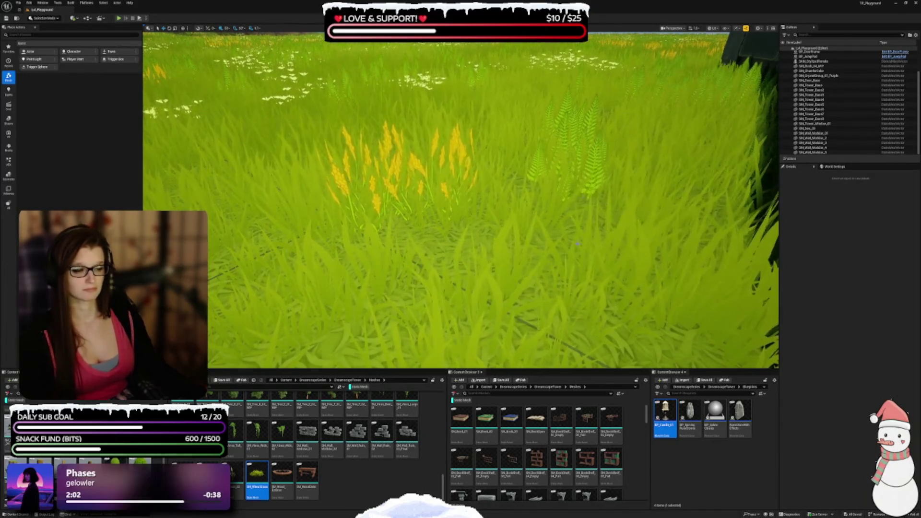
drag(395, 231, 401, 269)
mouse_move(471, 196)
mouse_down()
mouse_move(467, 211)
mouse_move(471, 196)
mouse_move(497, 253)
mouse_up()
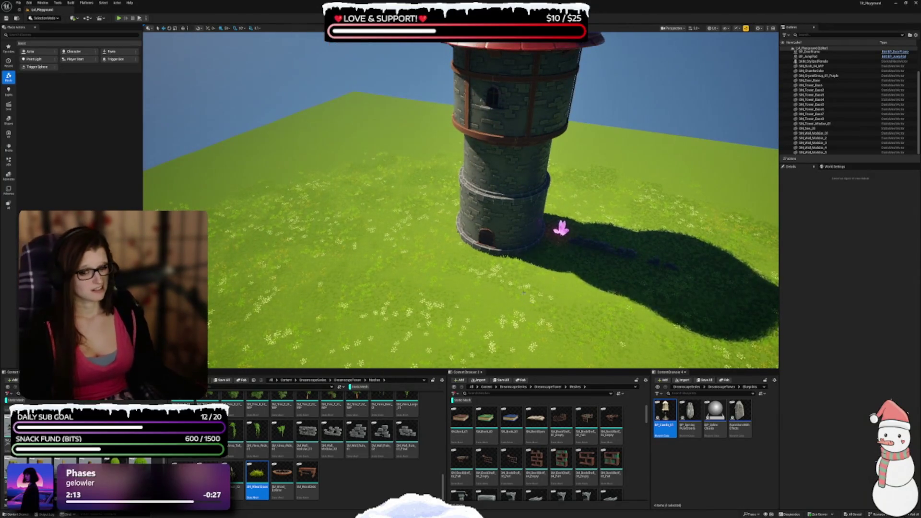
drag(494, 302, 592, 278)
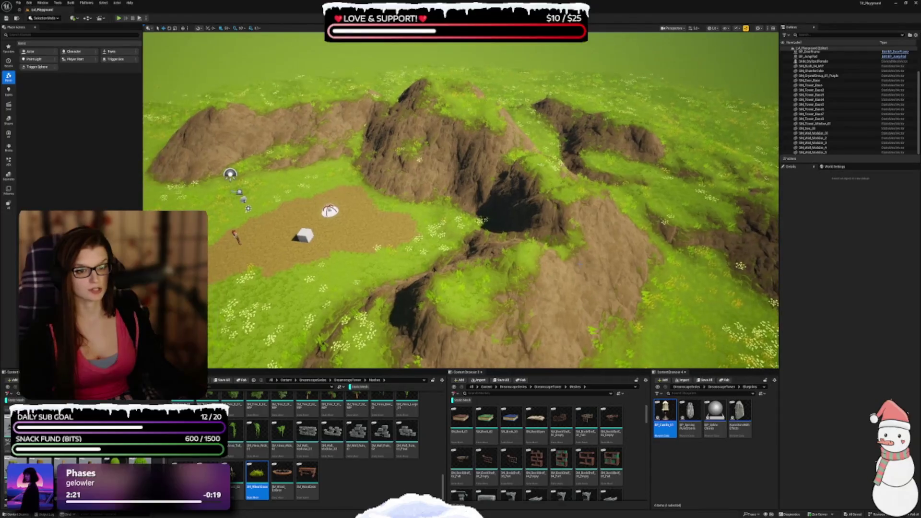
mouse_move(515, 224)
mouse_down()
mouse_move(506, 180)
mouse_move(566, 202)
mouse_up()
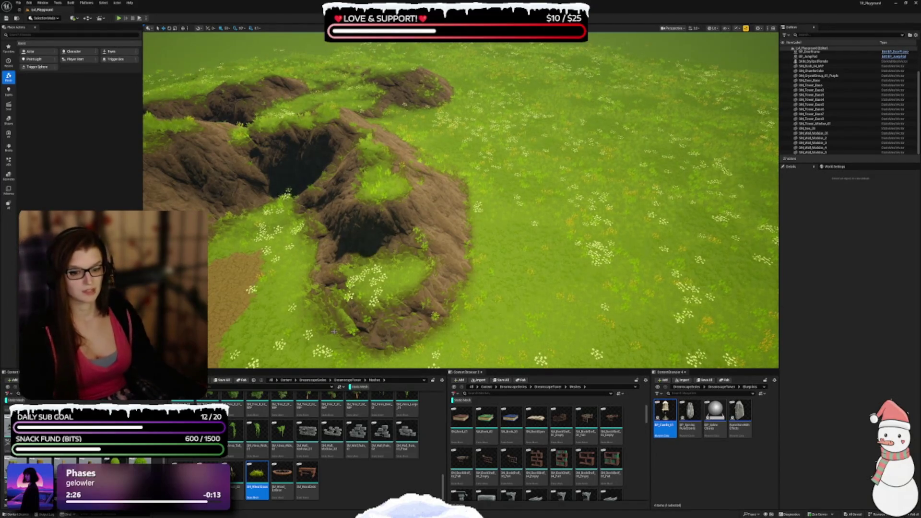
mouse_move(334, 331)
mouse_down()
mouse_move(338, 274)
mouse_move(330, 282)
mouse_up()
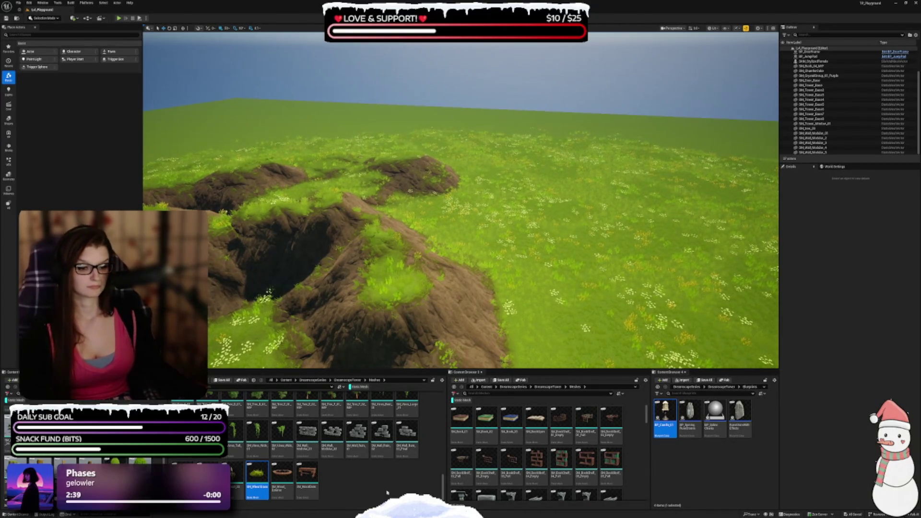
ctrl+click(257, 472)
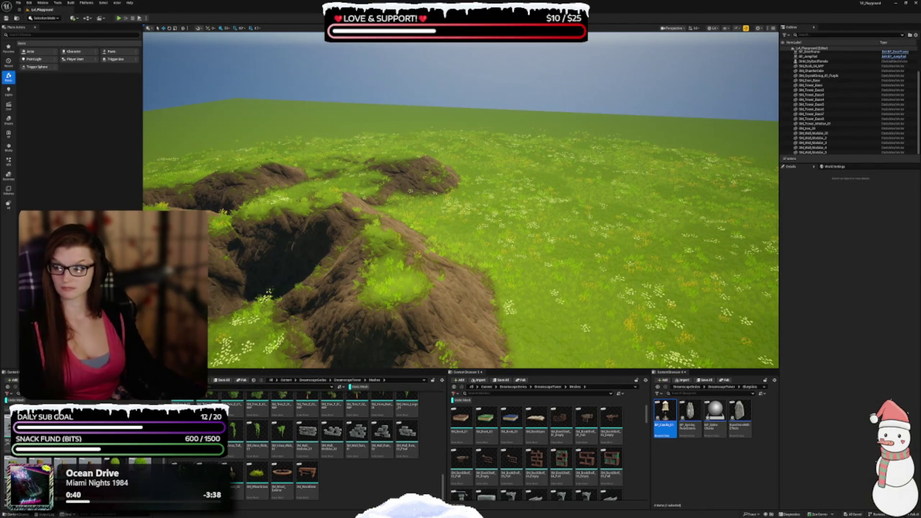
drag(340, 195, 339, 233)
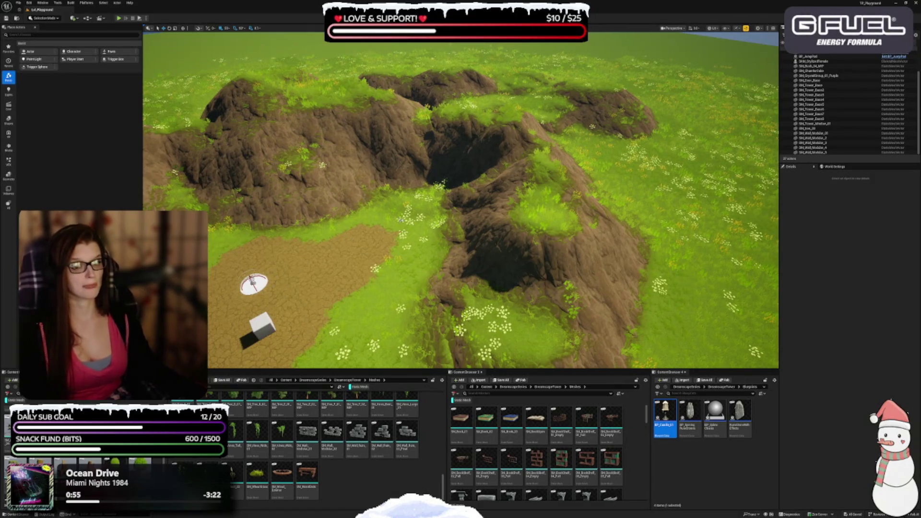
key(w)
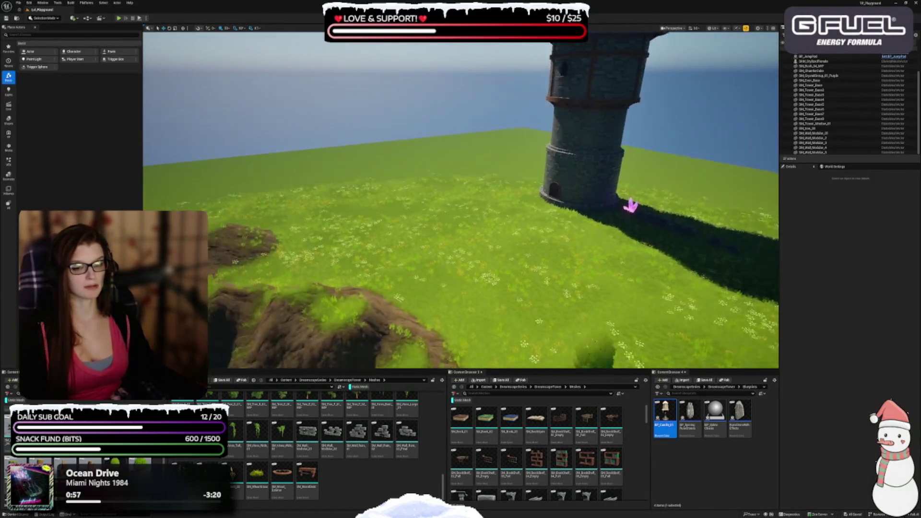
key(s)
key(w)
key(w)
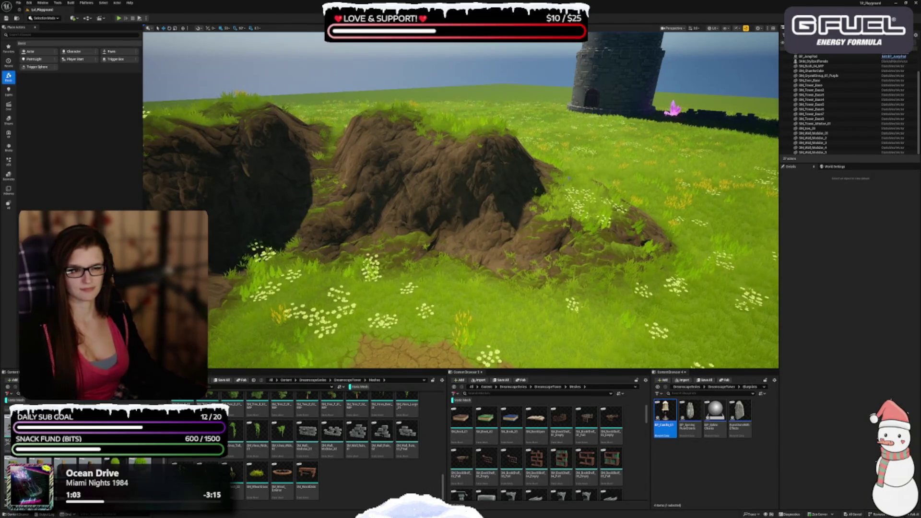
key(s)
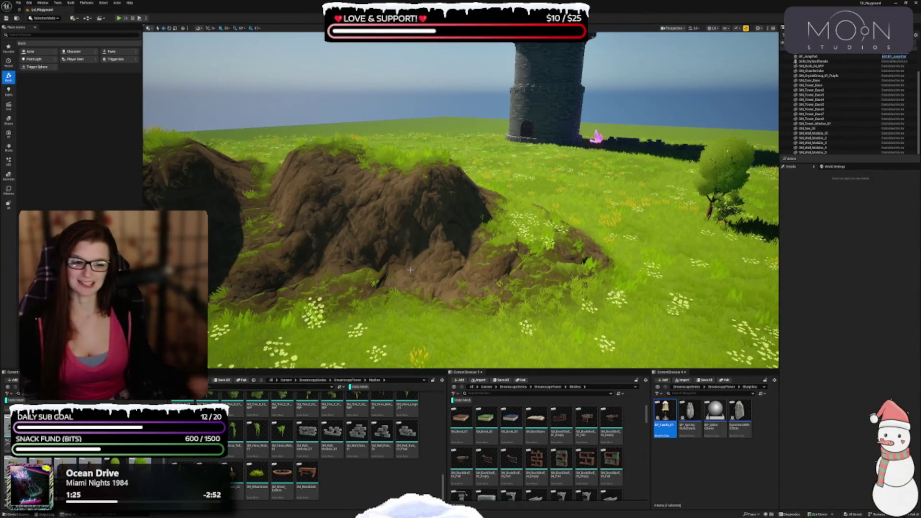
drag(288, 252, 415, 262)
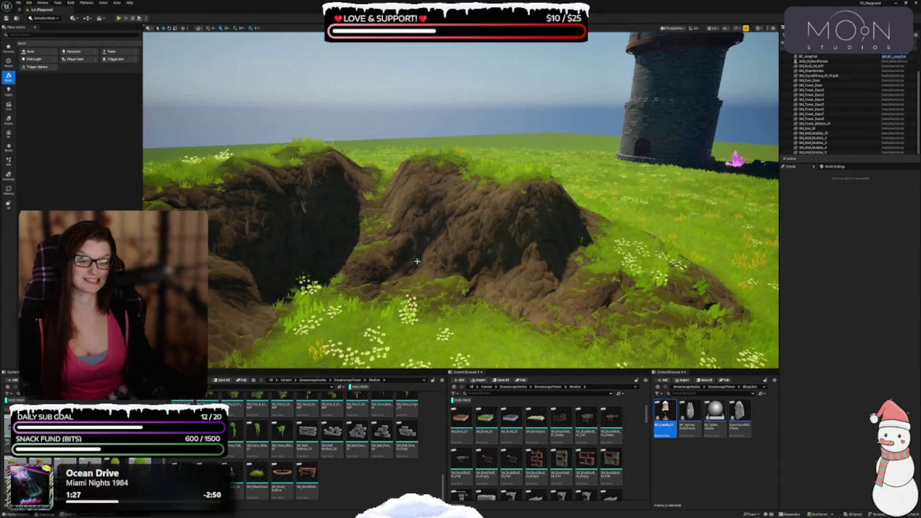
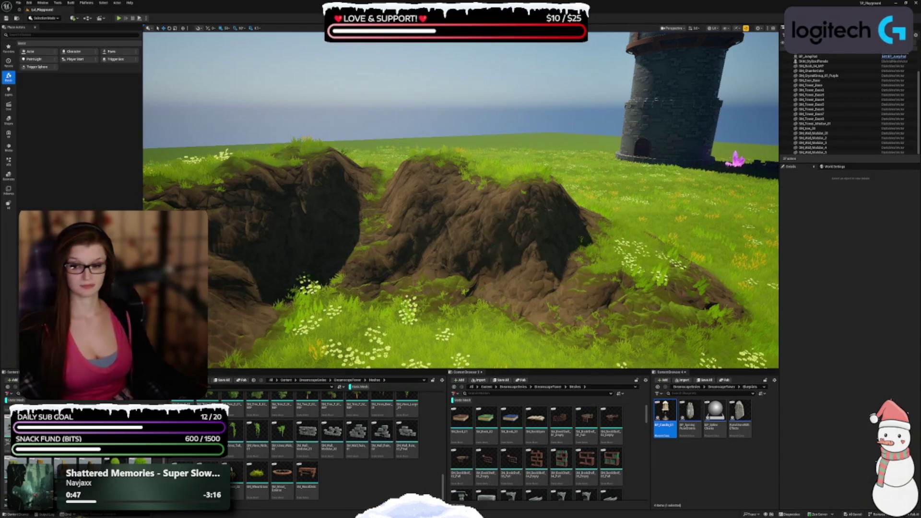
Fly the viewport camera toward the rock mounds and bring up the Fab My Library asset grid
scroll(539, 282, up, 3)
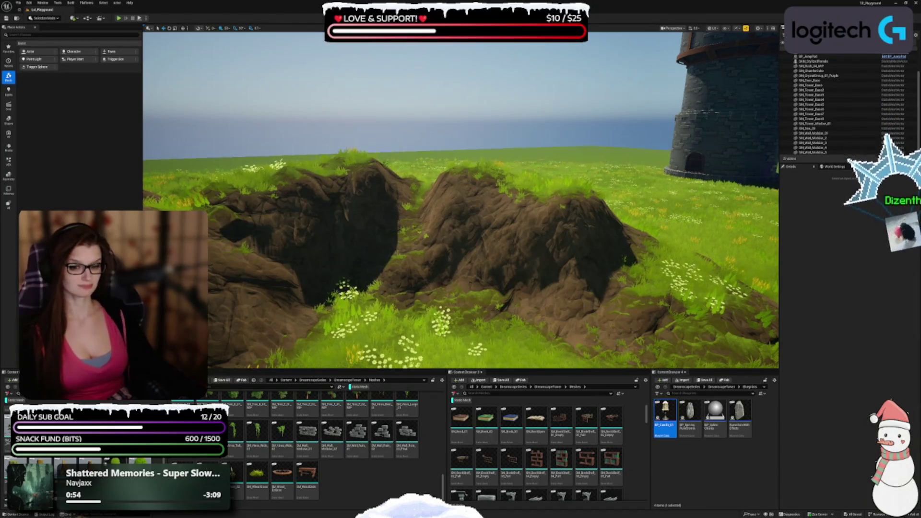
mouse_move(104, 432)
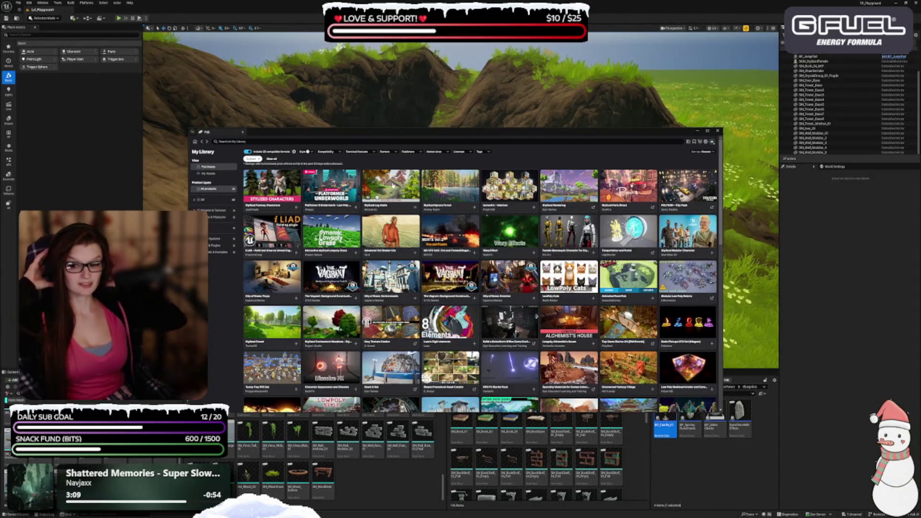
click(457, 186)
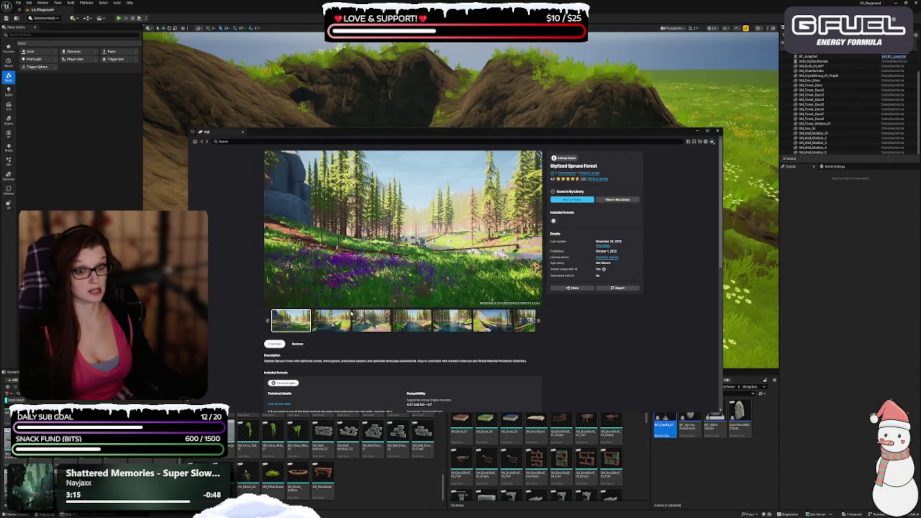
click(332, 326)
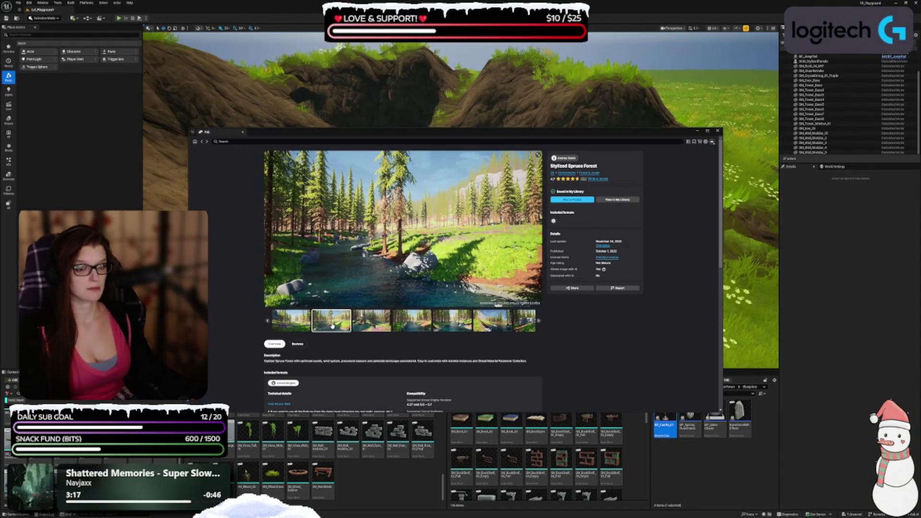
click(370, 324)
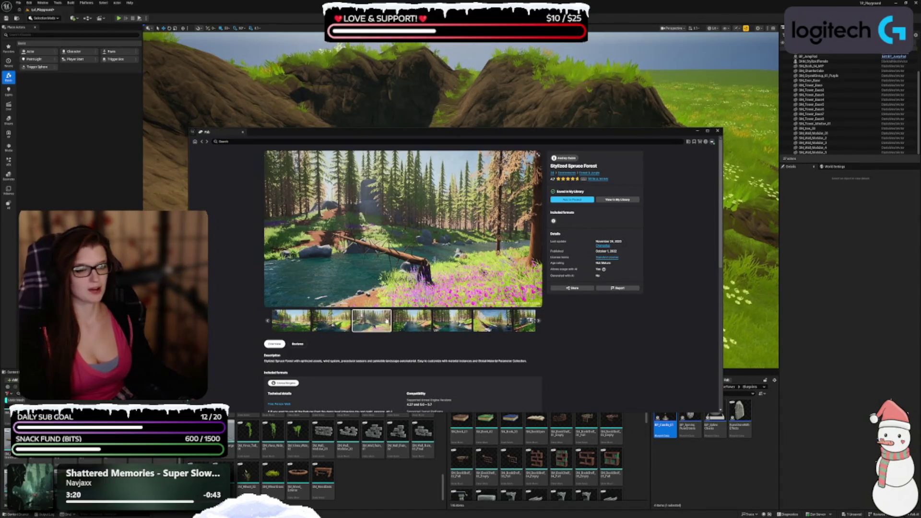
click(397, 321)
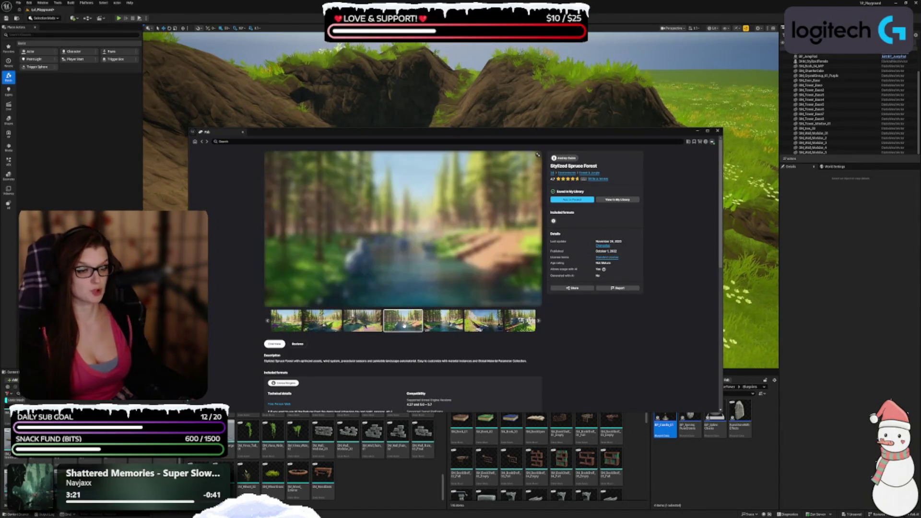
click(442, 320)
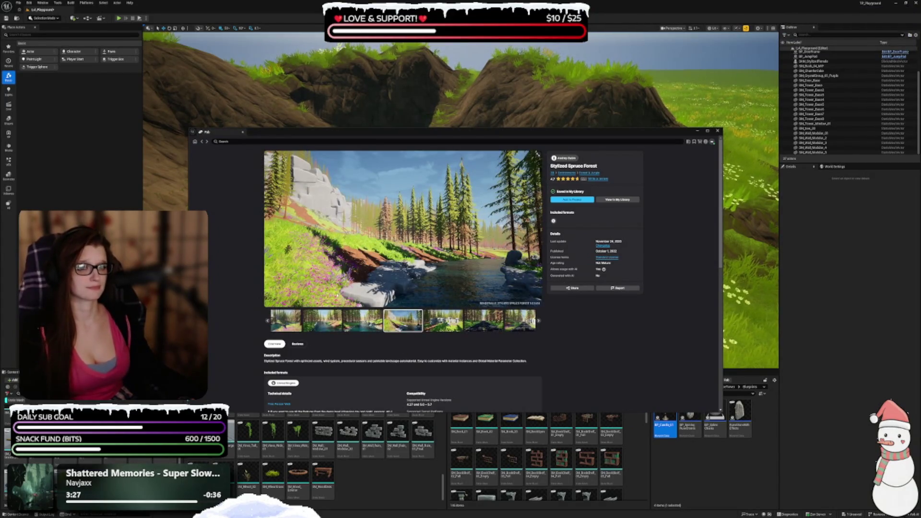
click(202, 143)
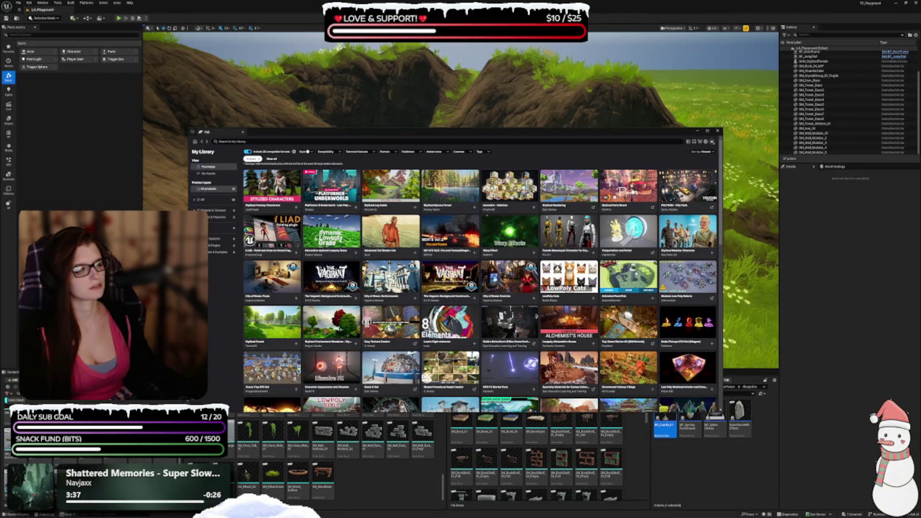
click(623, 190)
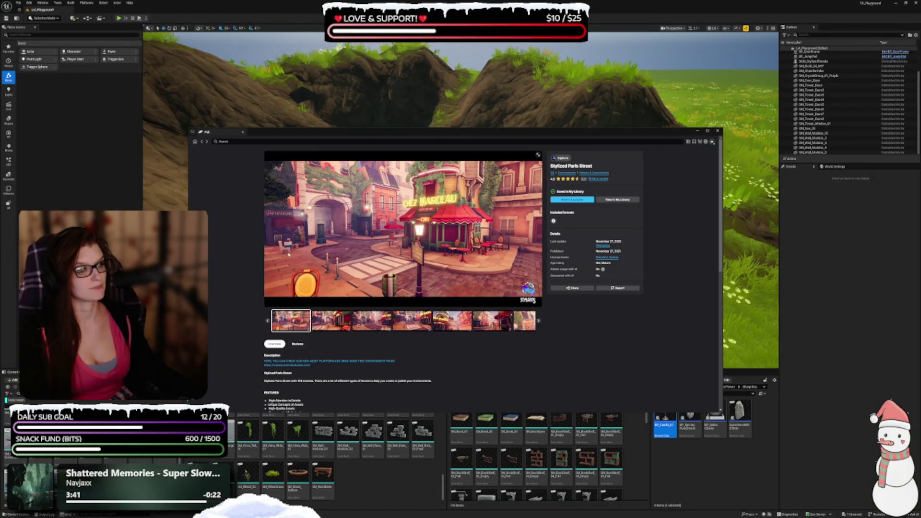
click(203, 142)
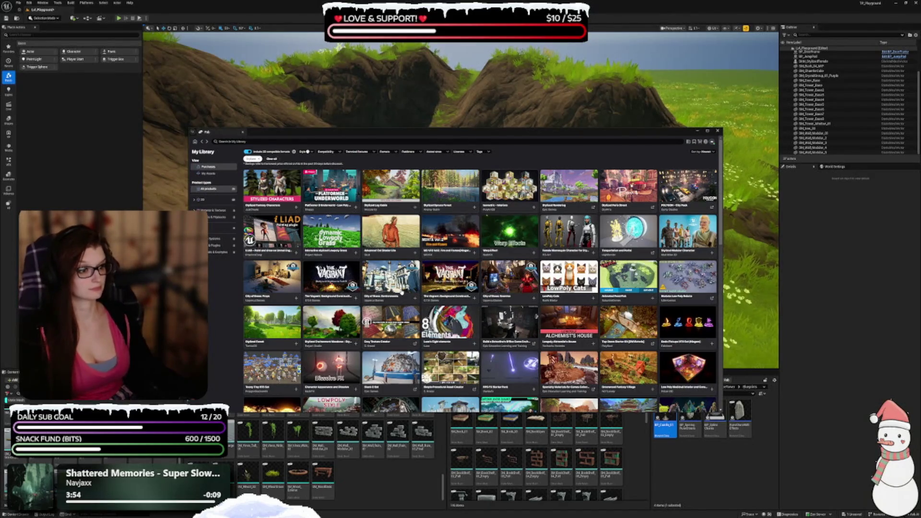
scroll(402, 290, down, 2)
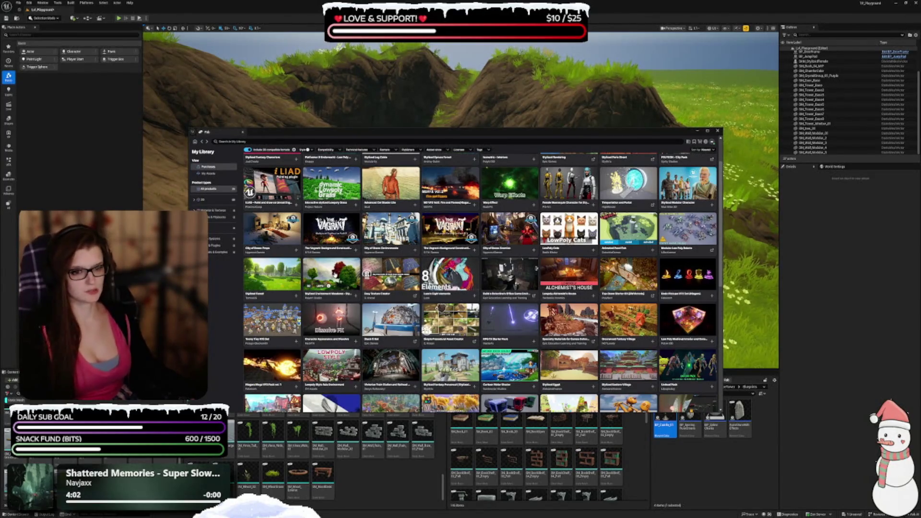
click(331, 274)
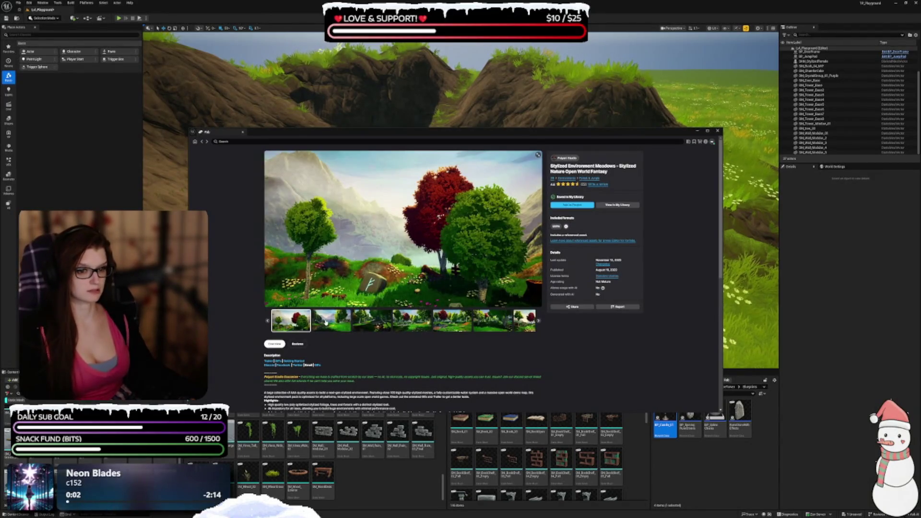
click(331, 324)
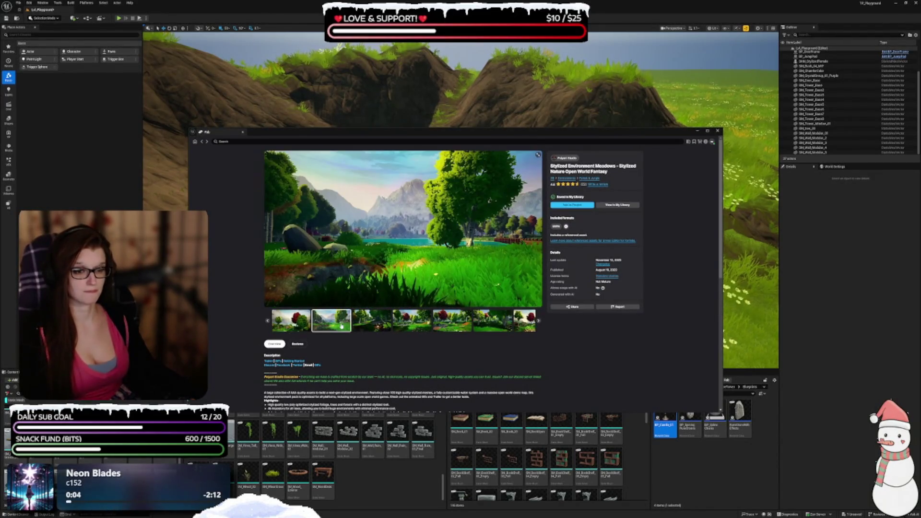
click(382, 328)
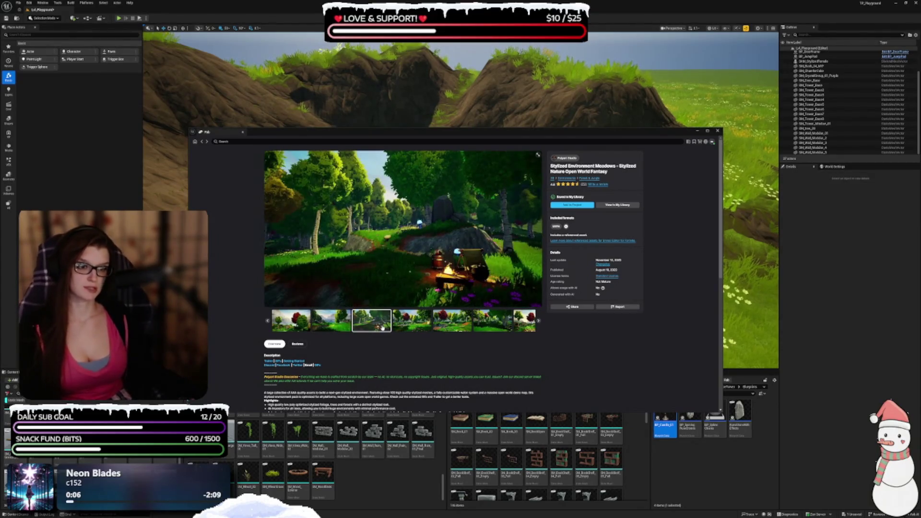
click(406, 325)
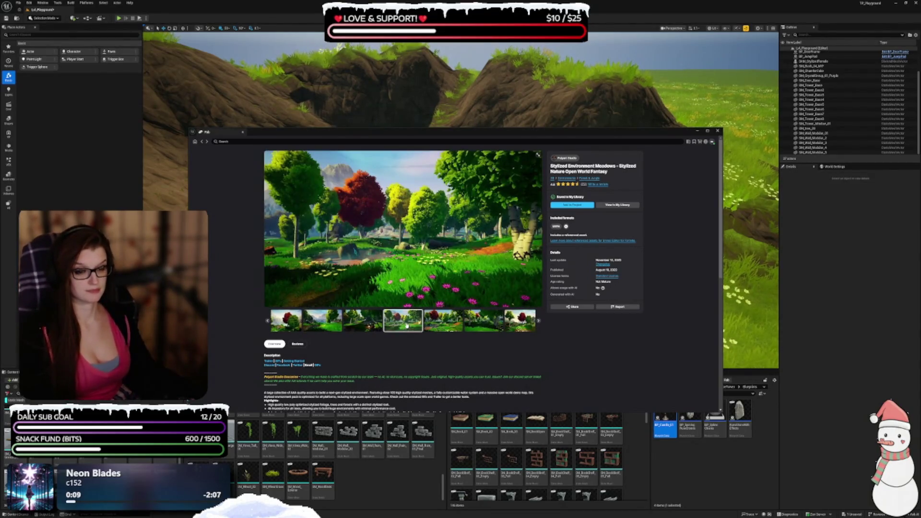
click(407, 328)
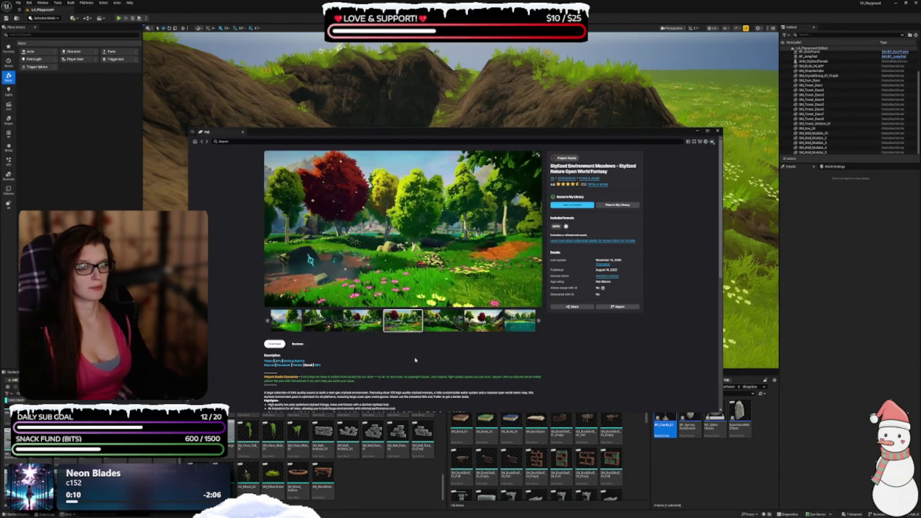
click(436, 321)
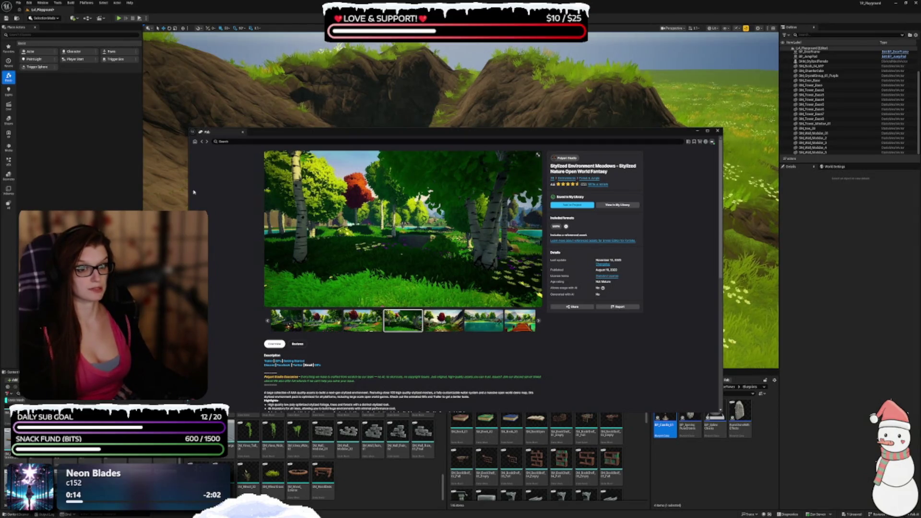
click(203, 142)
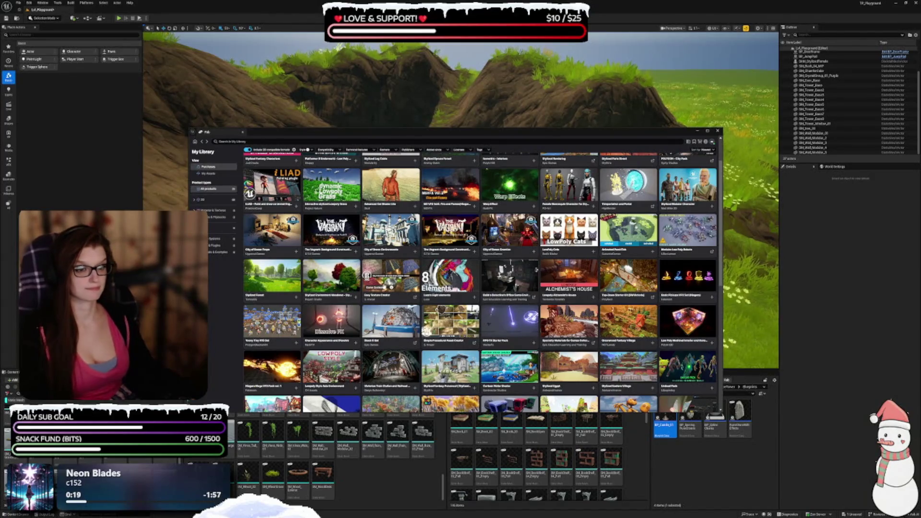
Open the Luos's Eight Elements page and browse its gallery to the characters-with-elemental-effects image
click(446, 279)
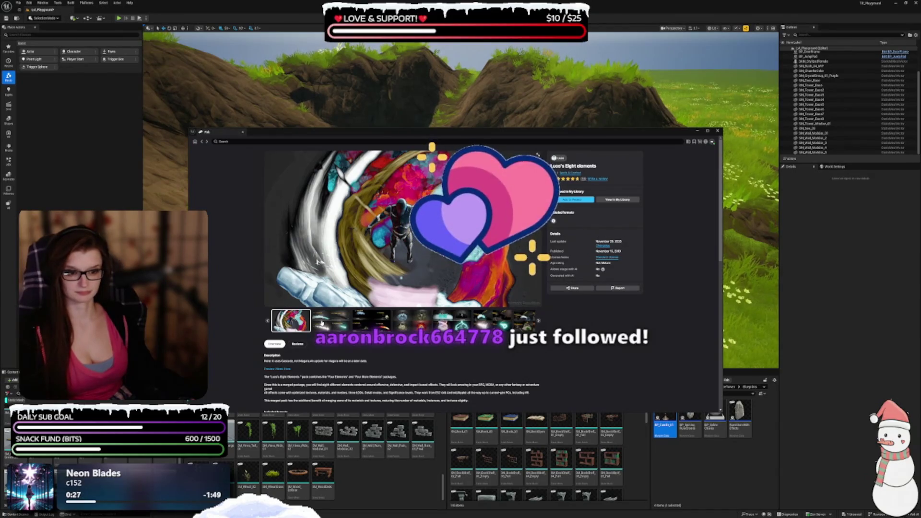
click(322, 322)
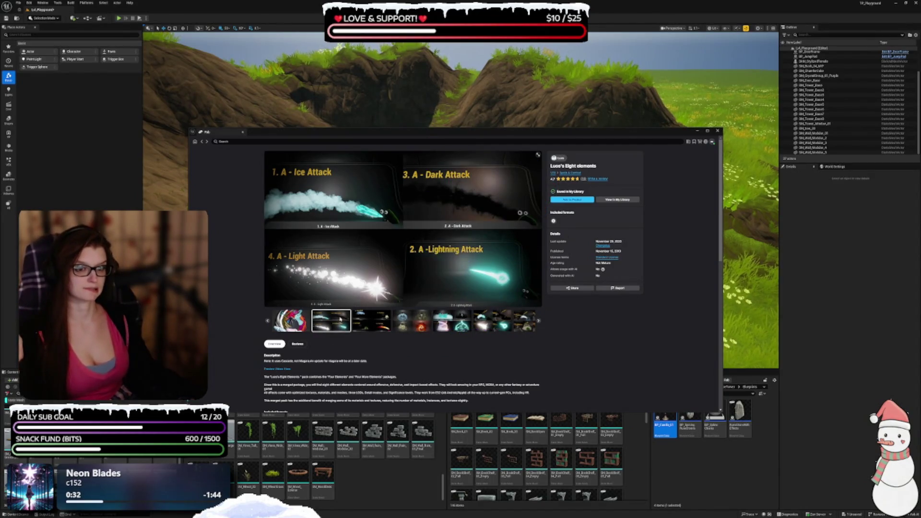
click(539, 321)
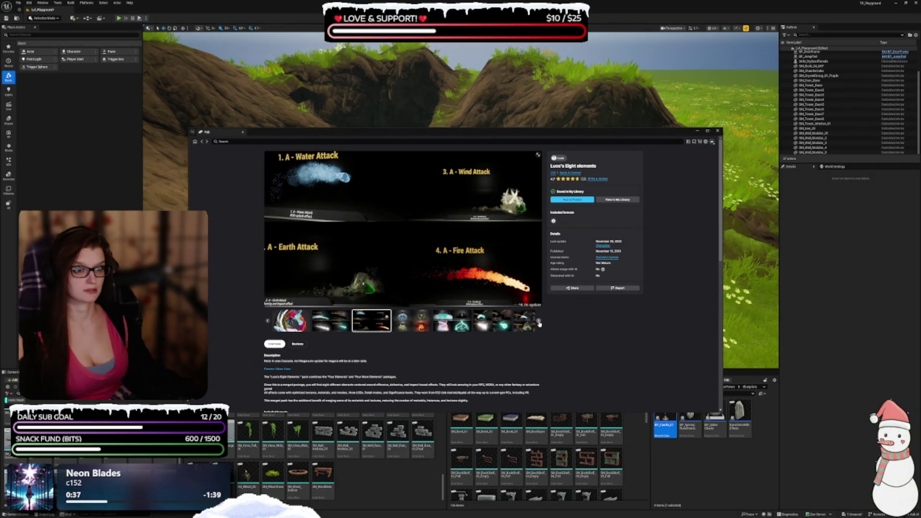
click(539, 322)
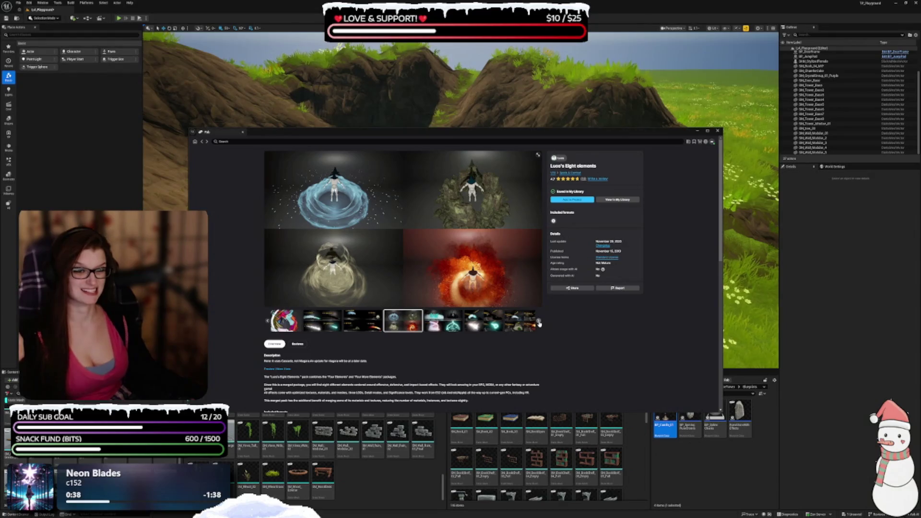